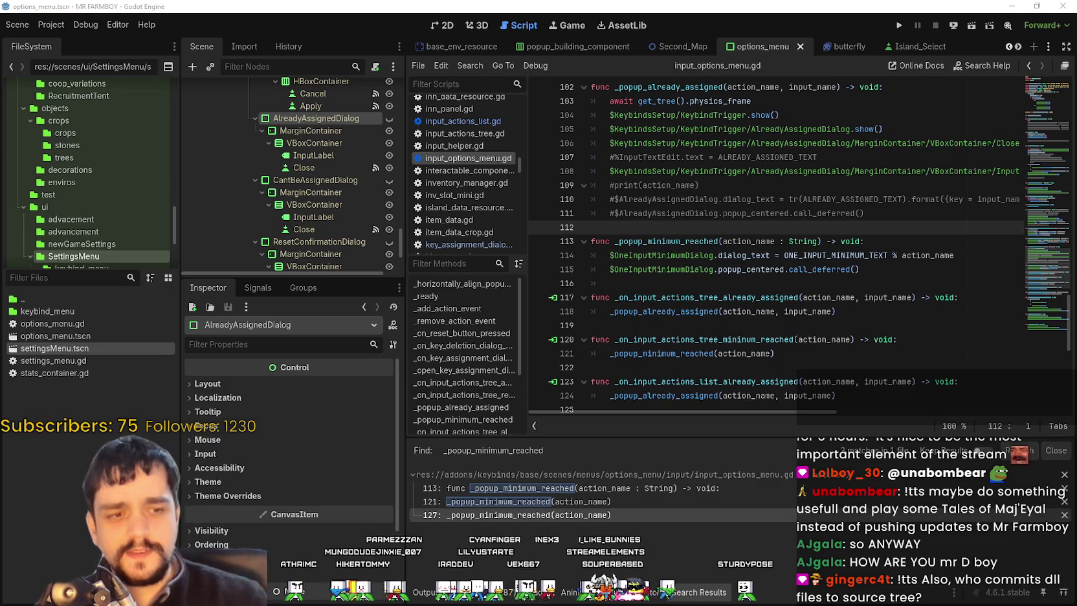
# Step: Review lines 111 and 115 of input_options_menu.gd, widen the FileSystem and Scene docks, then show 2D
pyautogui.click(750, 212)
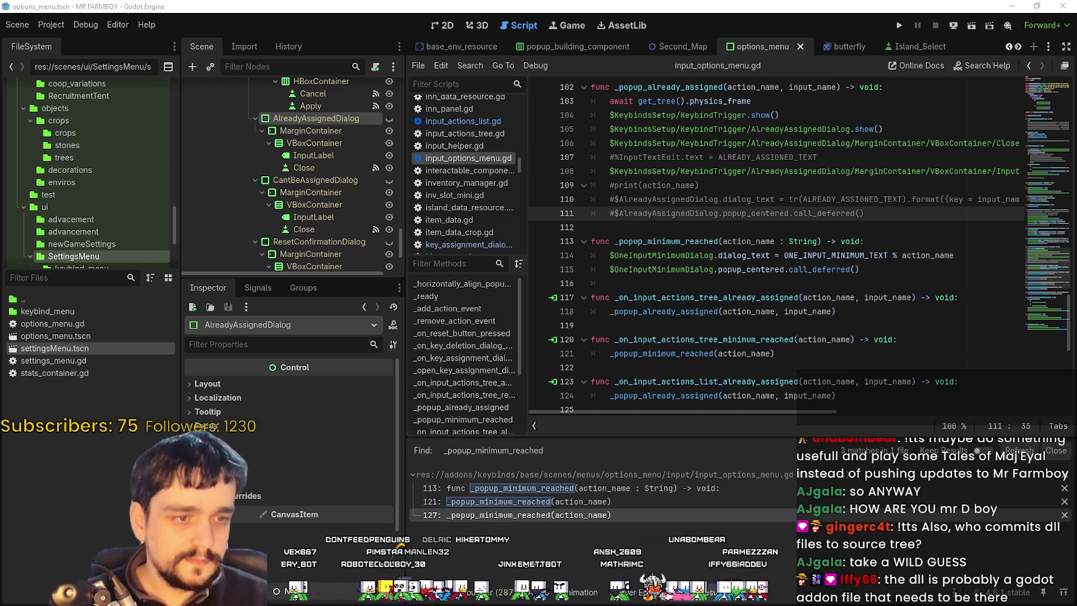
pyautogui.click(756, 273)
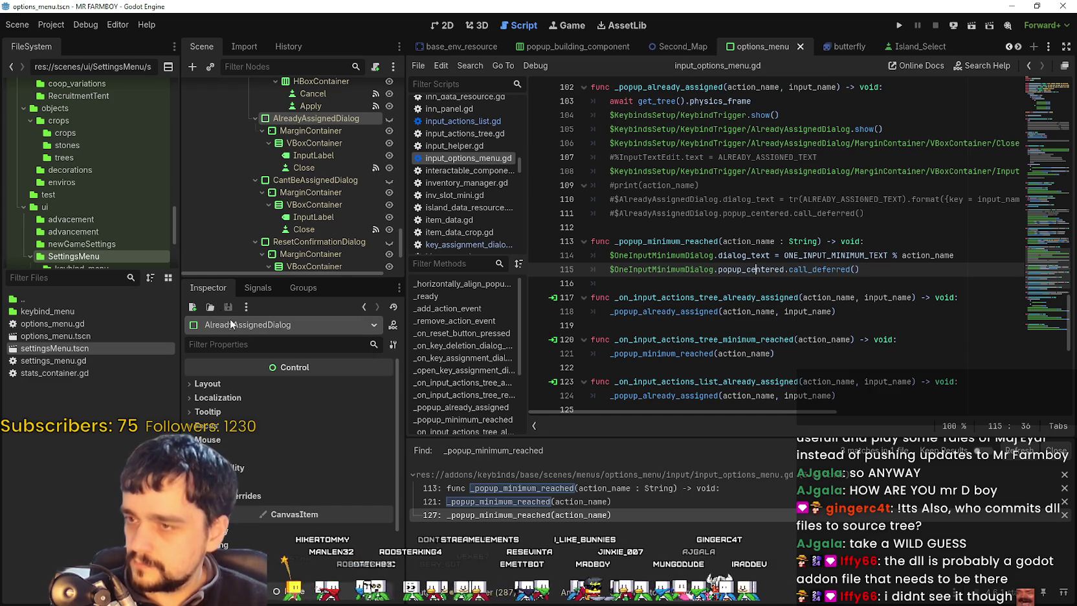
pyautogui.moveTo(180, 230)
pyautogui.mouseDown()
pyautogui.moveTo(319, 231)
pyautogui.moveTo(180, 216)
pyautogui.mouseUp()
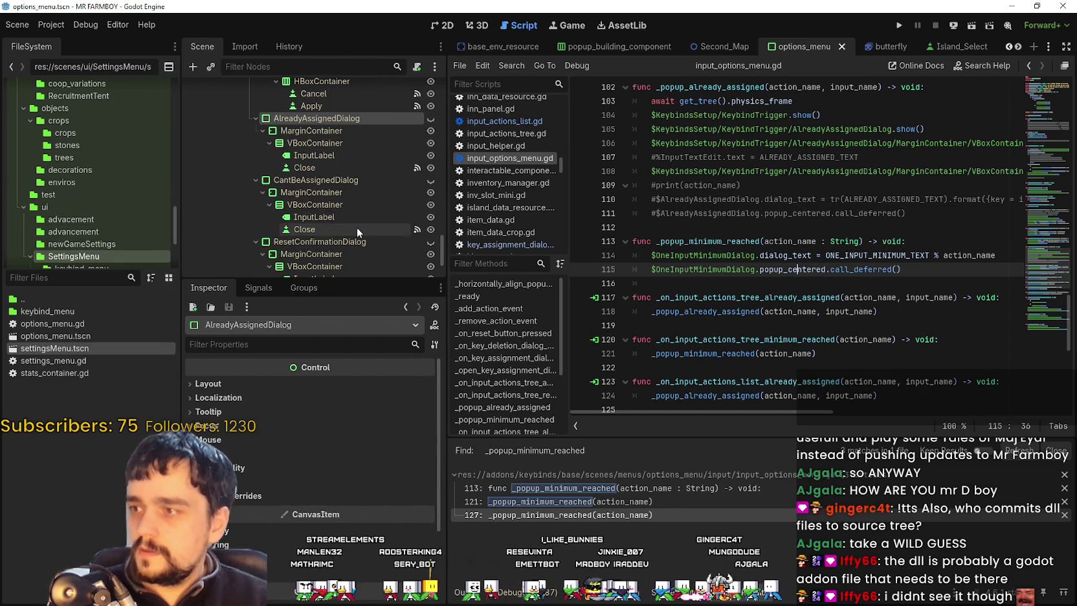
pyautogui.moveTo(459, 218); pyautogui.dragTo(484, 208)
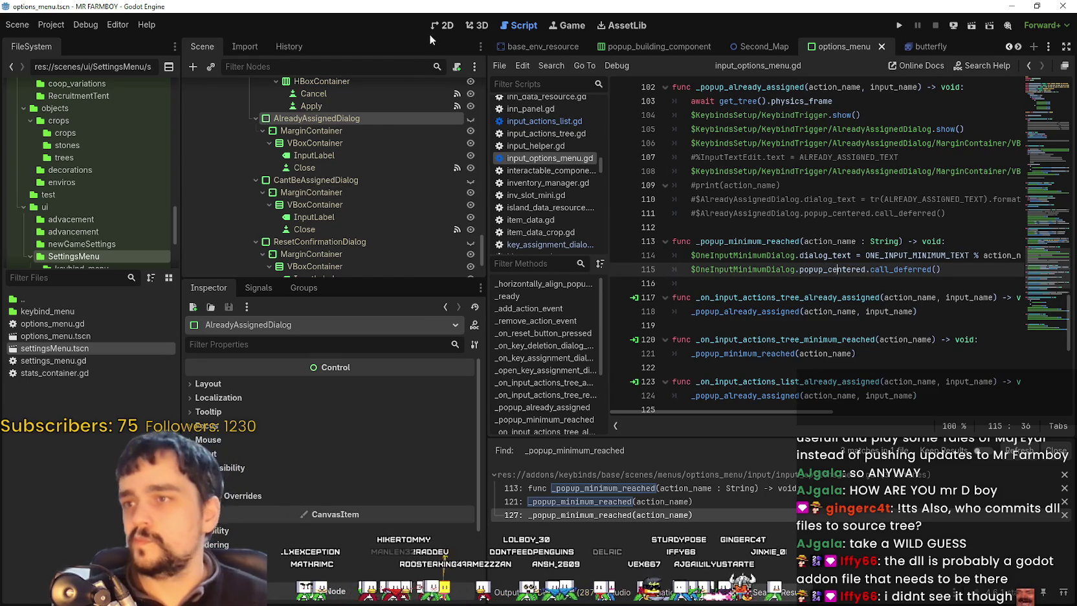
pyautogui.click(451, 28)
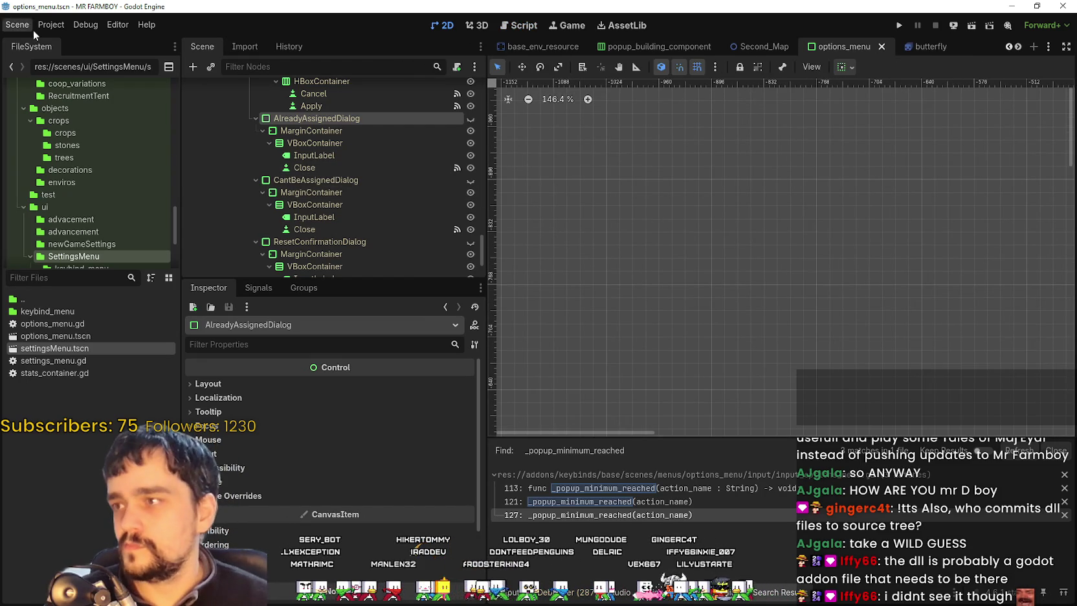
# Step: Browse the keybinds addon's base, scripts, scenes and autoloads folders in the FileSystem dock
pyautogui.scroll(-3, 103, 227)
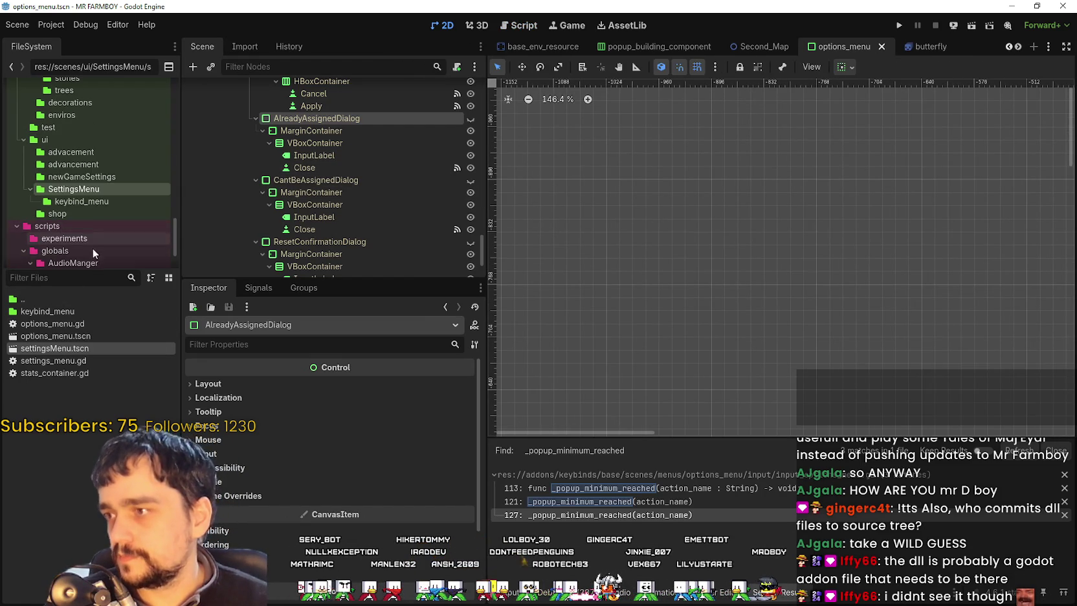
pyautogui.click(85, 203)
pyautogui.click(87, 187)
pyautogui.scroll(10, 85, 235)
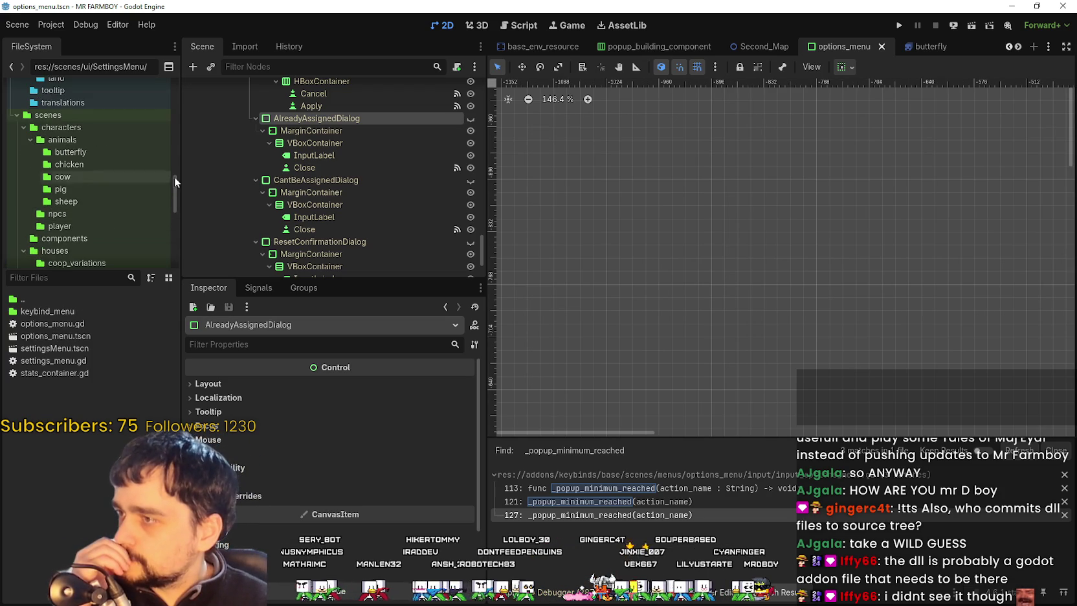
pyautogui.moveTo(171, 188); pyautogui.dragTo(169, 103)
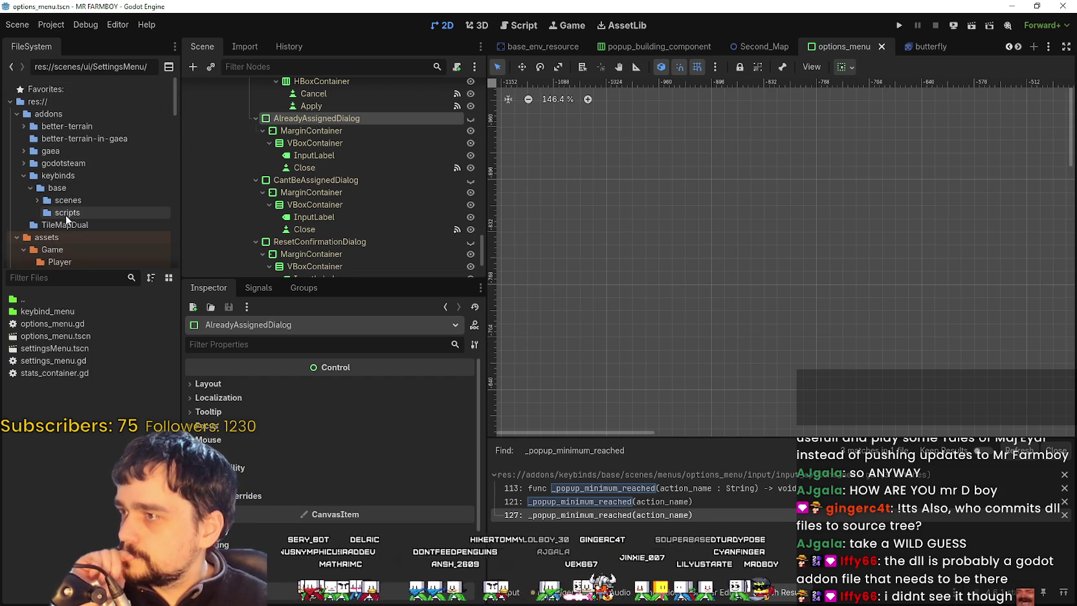
pyautogui.click(54, 176)
pyautogui.click(30, 187)
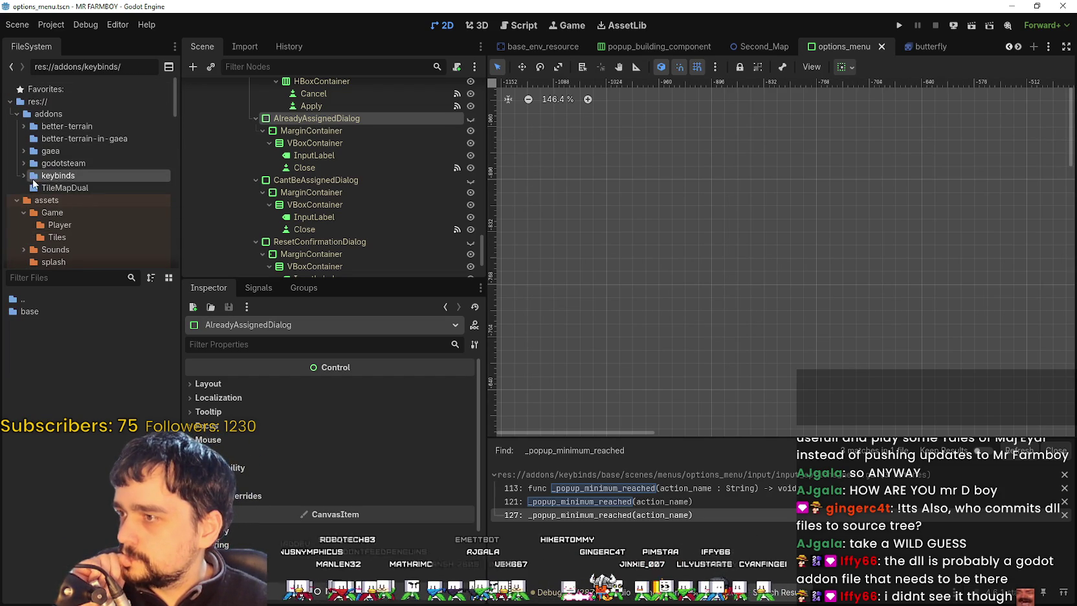
pyautogui.click(30, 186)
pyautogui.click(57, 188)
pyautogui.click(67, 212)
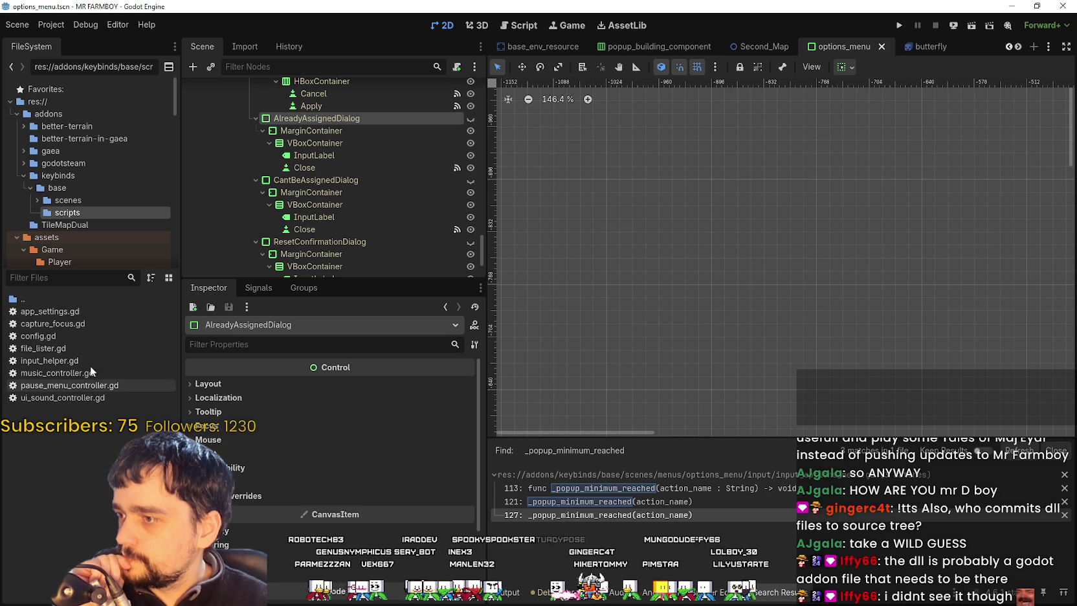
pyautogui.click(90, 200)
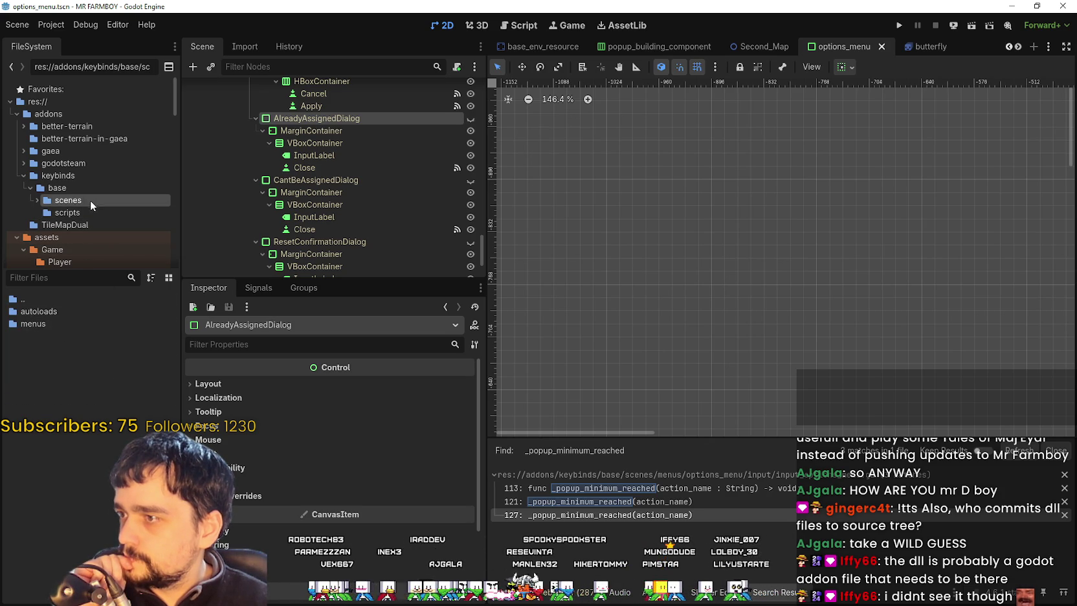
pyautogui.doubleClick(57, 310)
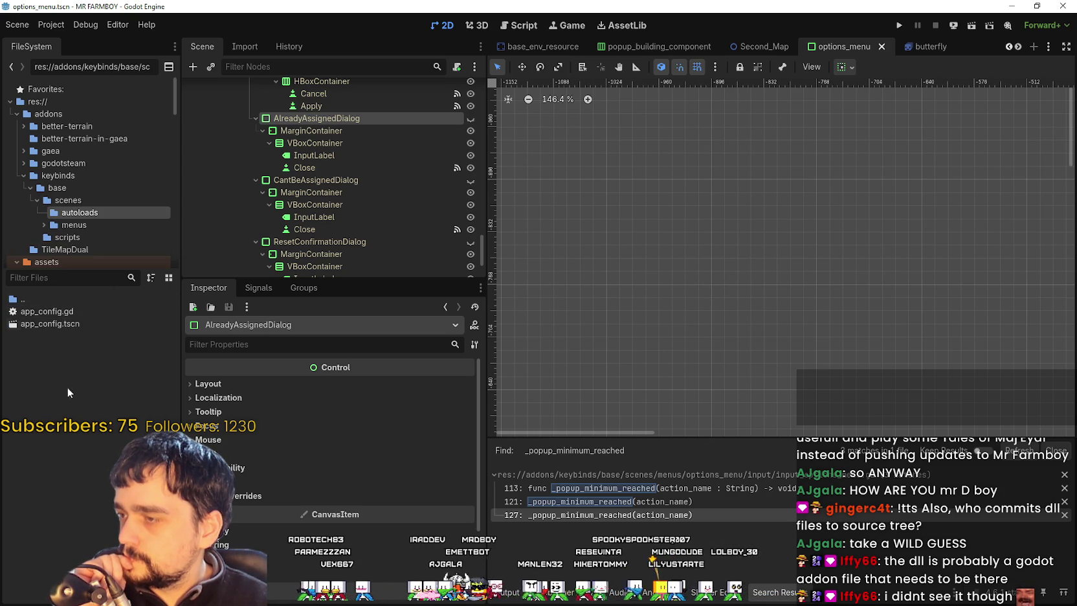
pyautogui.click(50, 176)
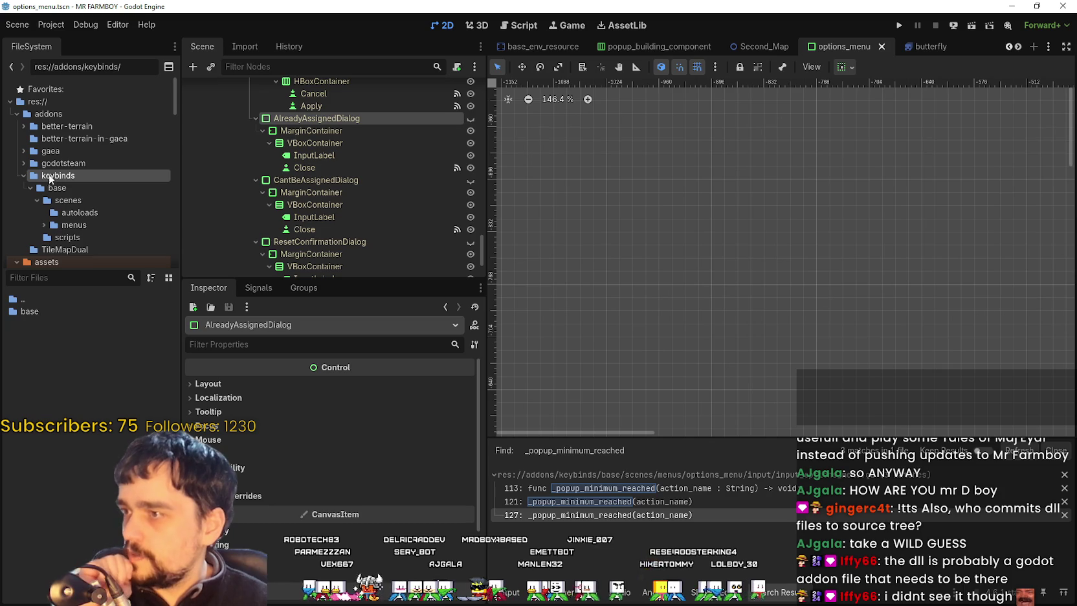
# Step: Open Project Settings and view its Localization, Input Map and Globals tabs
pyautogui.click(51, 24)
pyautogui.click(71, 41)
pyautogui.click(278, 52)
pyautogui.click(227, 56)
pyautogui.click(335, 51)
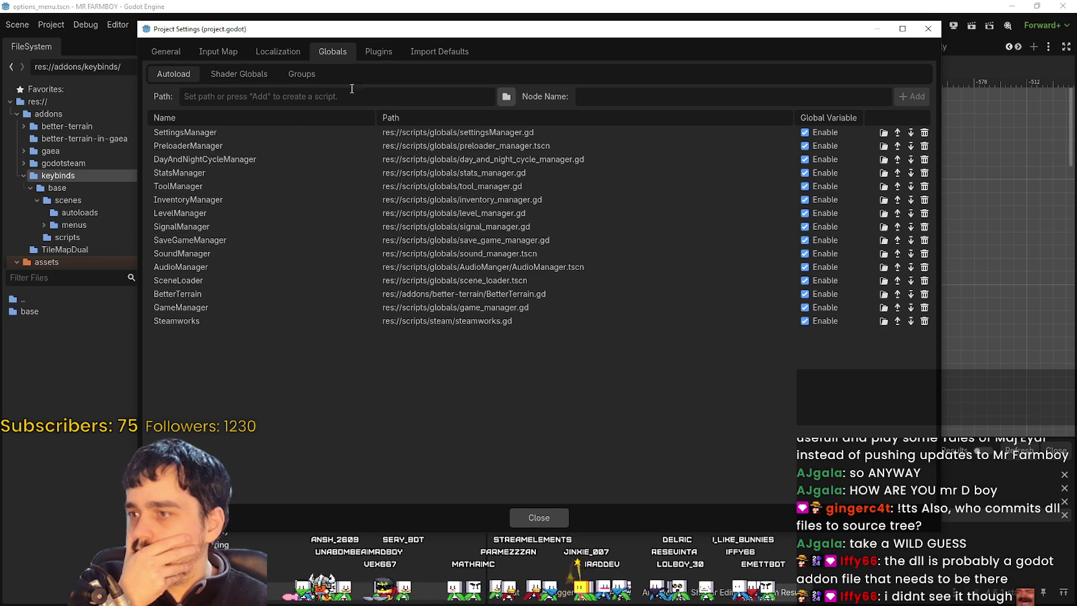
# Step: Review the Plugins, Import Defaults and Localization tabs, including translation template generation
pyautogui.click(376, 53)
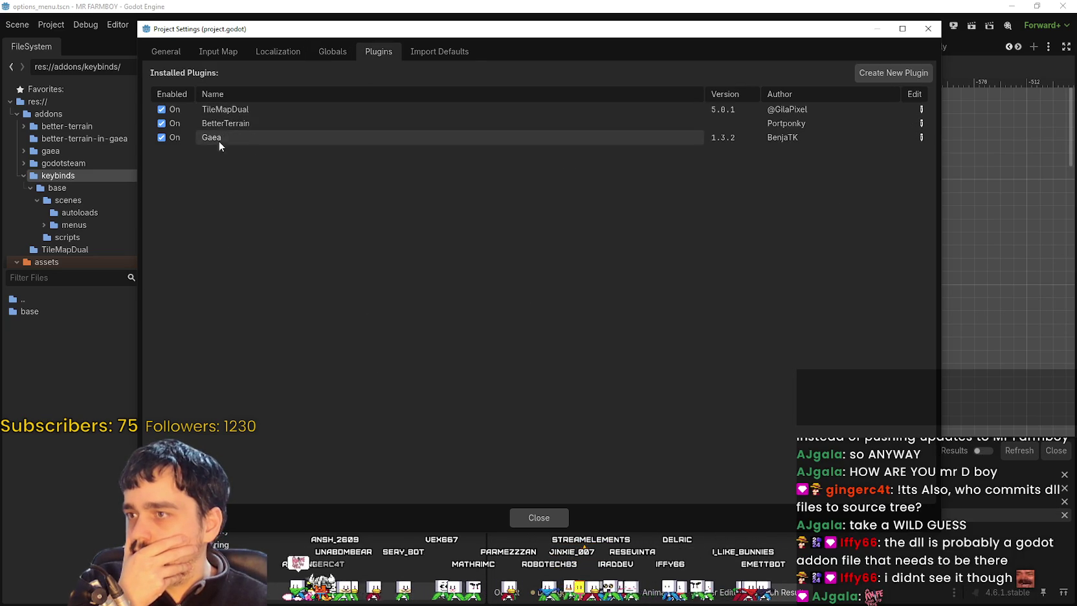
pyautogui.click(406, 51)
pyautogui.click(326, 51)
pyautogui.click(277, 51)
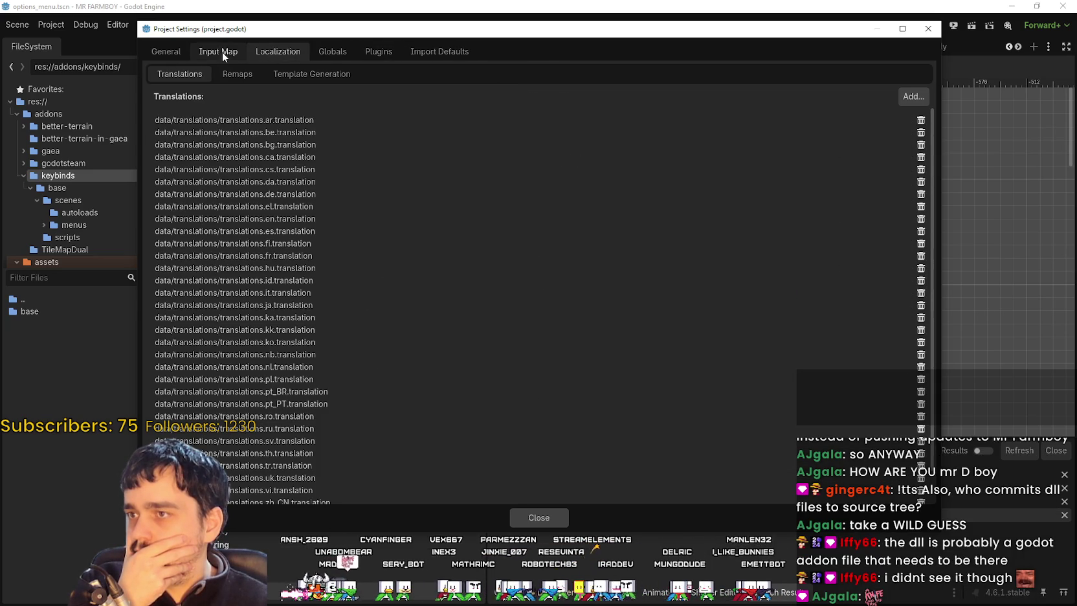
pyautogui.click(311, 74)
# Step: Check the Globals subtabs (Autoload, Global Groups, Shader Globals), then close Project Settings
pyautogui.click(330, 53)
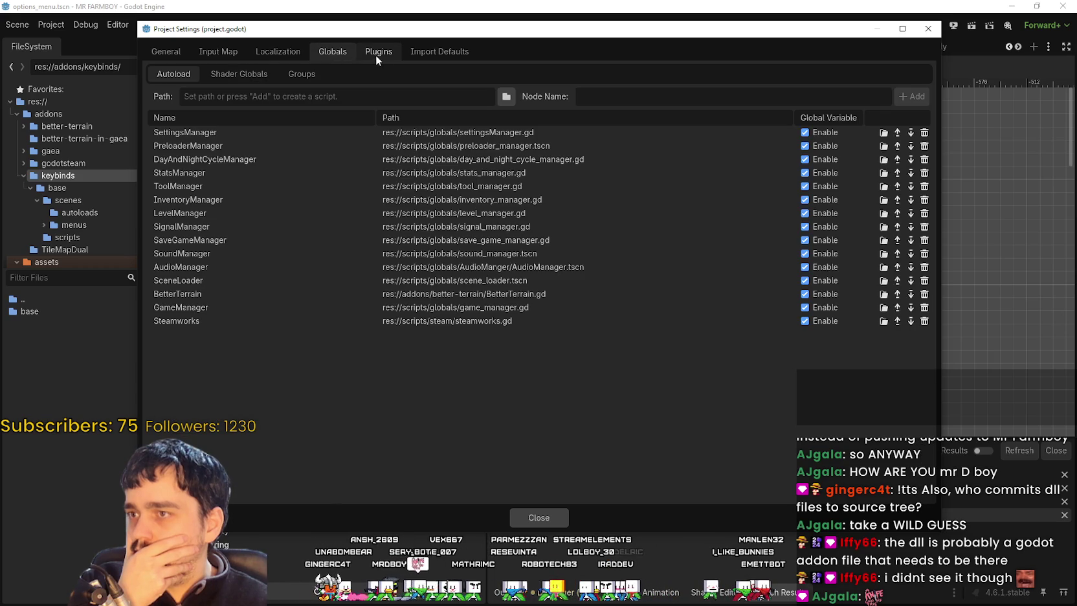
pyautogui.click(288, 75)
pyautogui.click(239, 76)
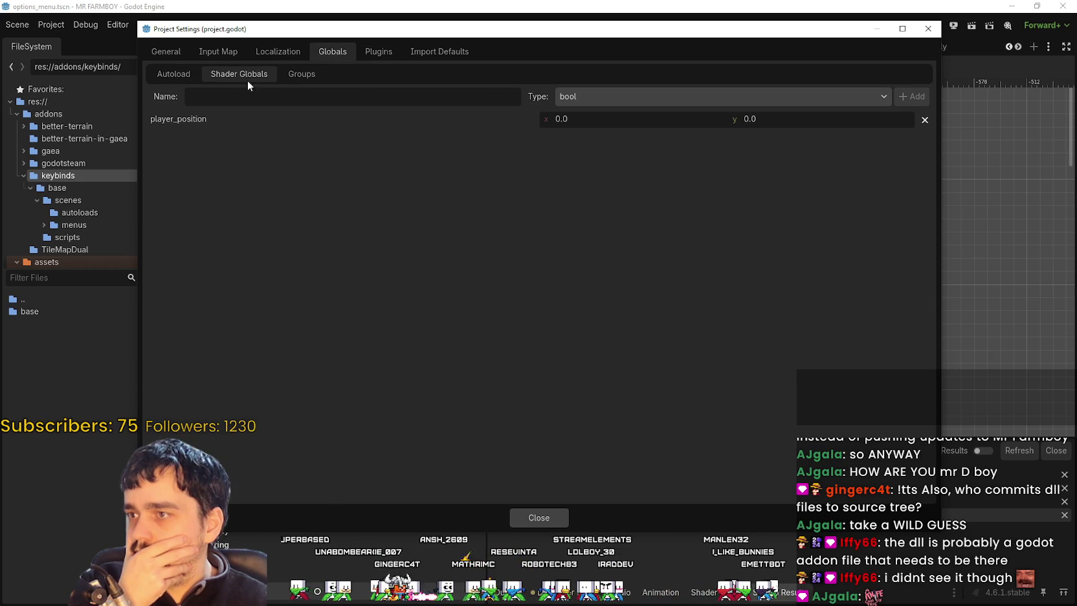
pyautogui.click(293, 76)
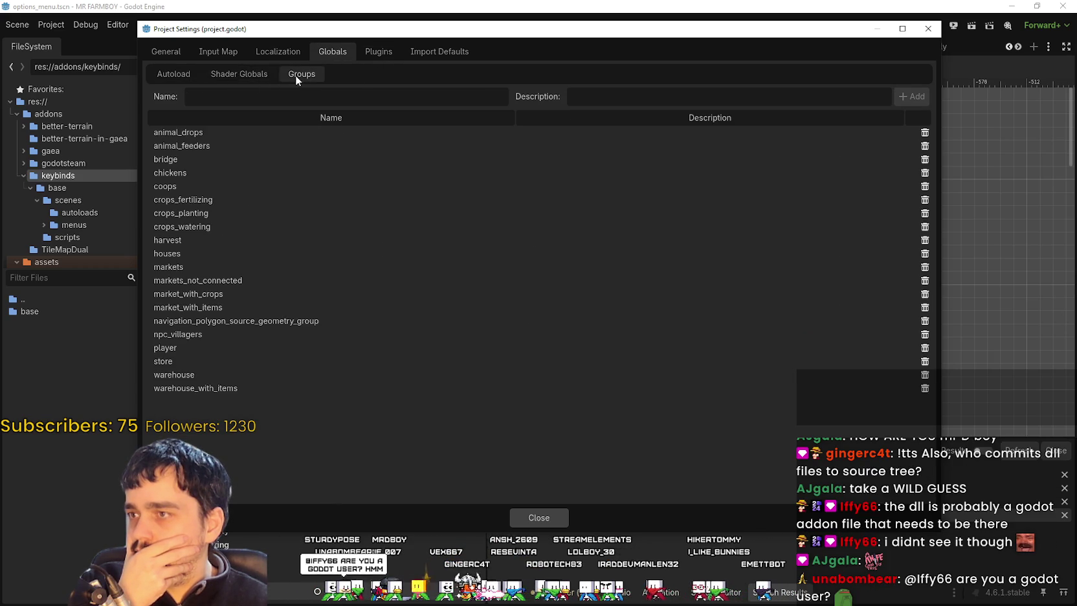
pyautogui.click(185, 77)
pyautogui.click(318, 74)
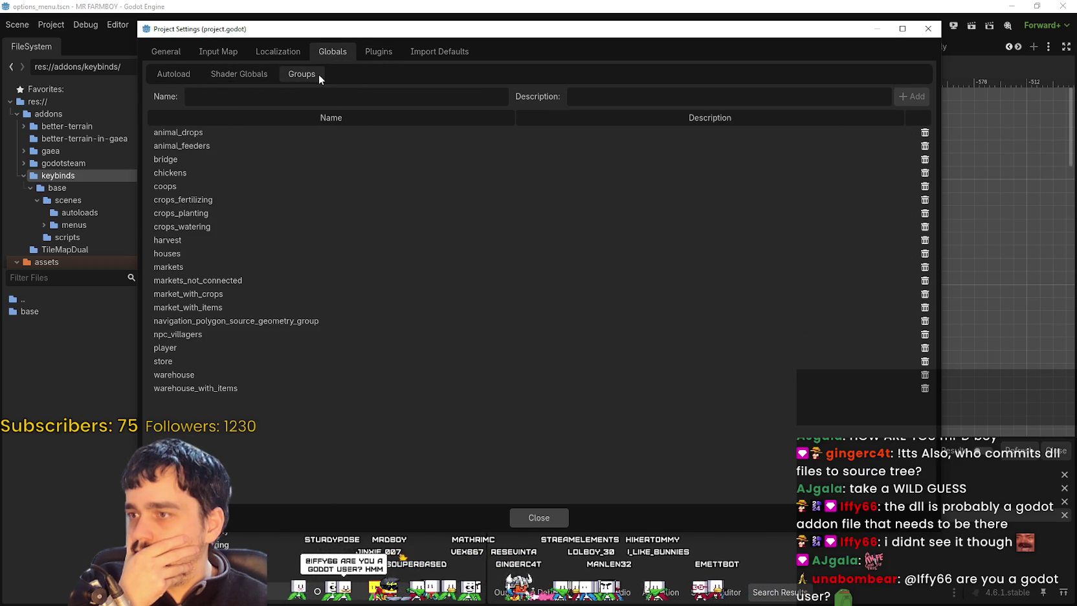
pyautogui.click(177, 73)
pyautogui.click(546, 517)
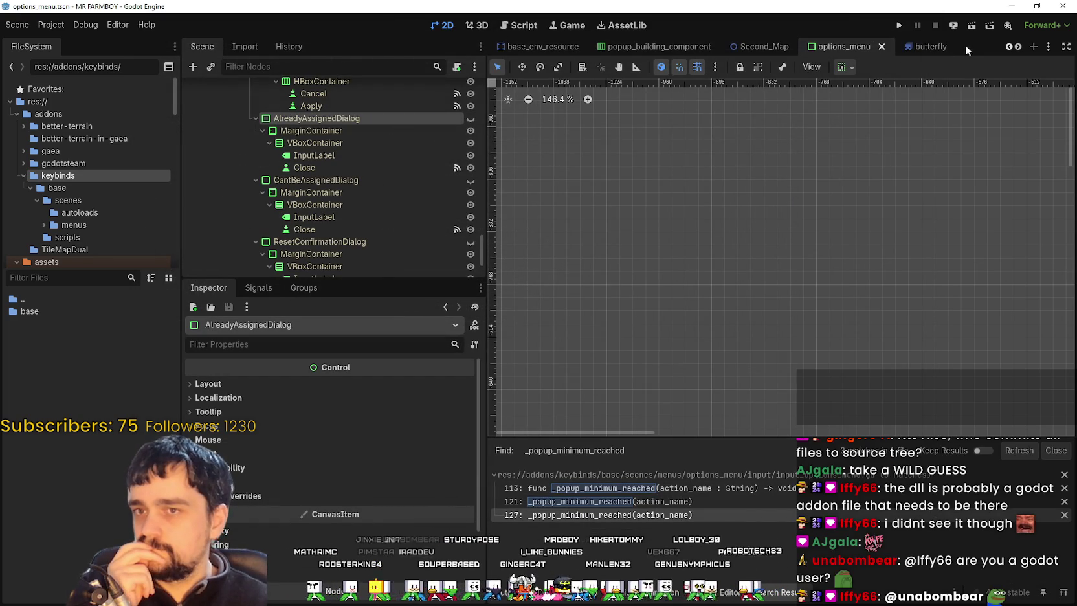
# Step: Use Close All Tabs on the Second_Map scene tab to close every scene, leaving an empty one
pyautogui.click(56, 27)
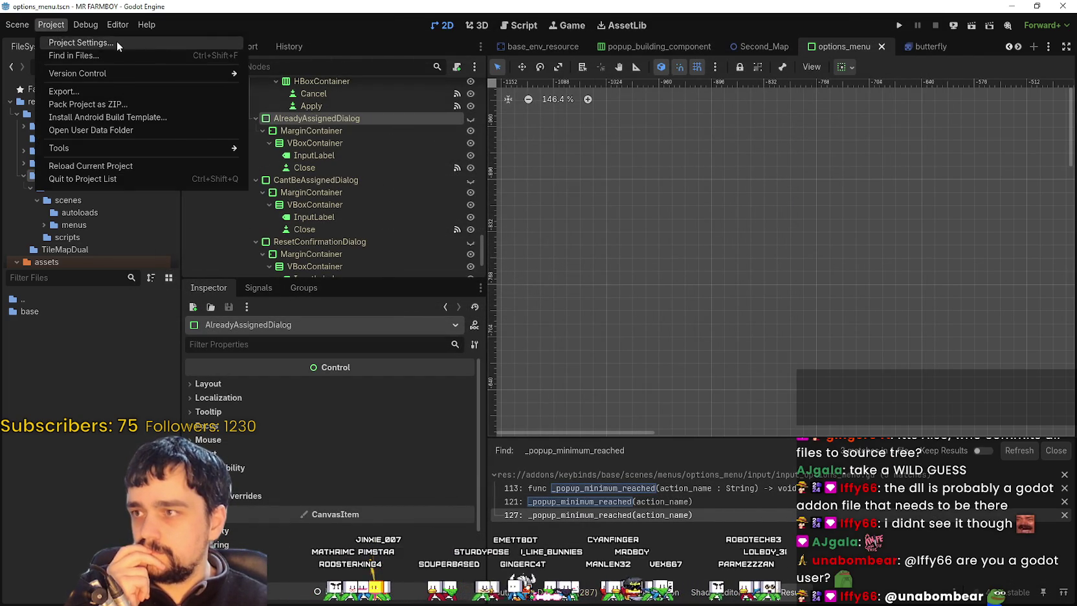
pyautogui.click(978, 61)
pyautogui.click(474, 67)
pyautogui.press('Escape')
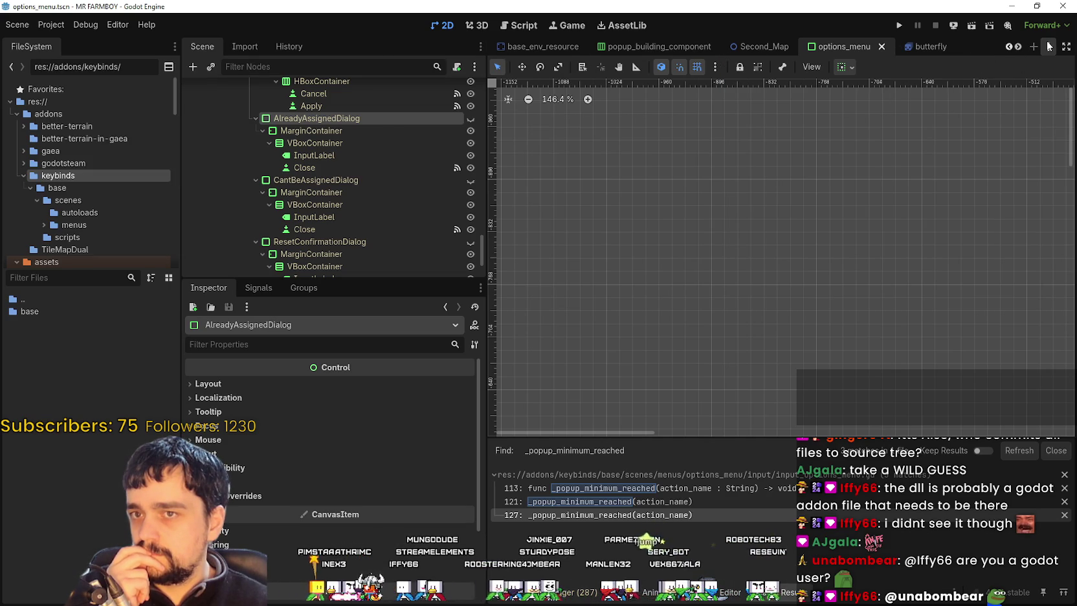
pyautogui.click(1031, 49)
pyautogui.press('Escape')
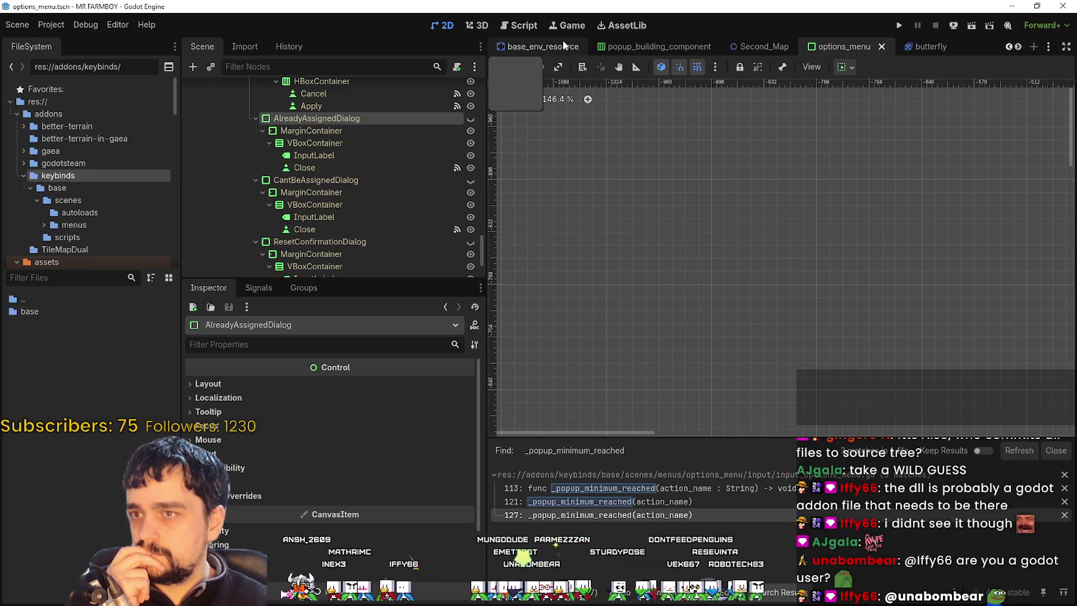
pyautogui.moveTo(476, 105); pyautogui.dragTo(440, 104)
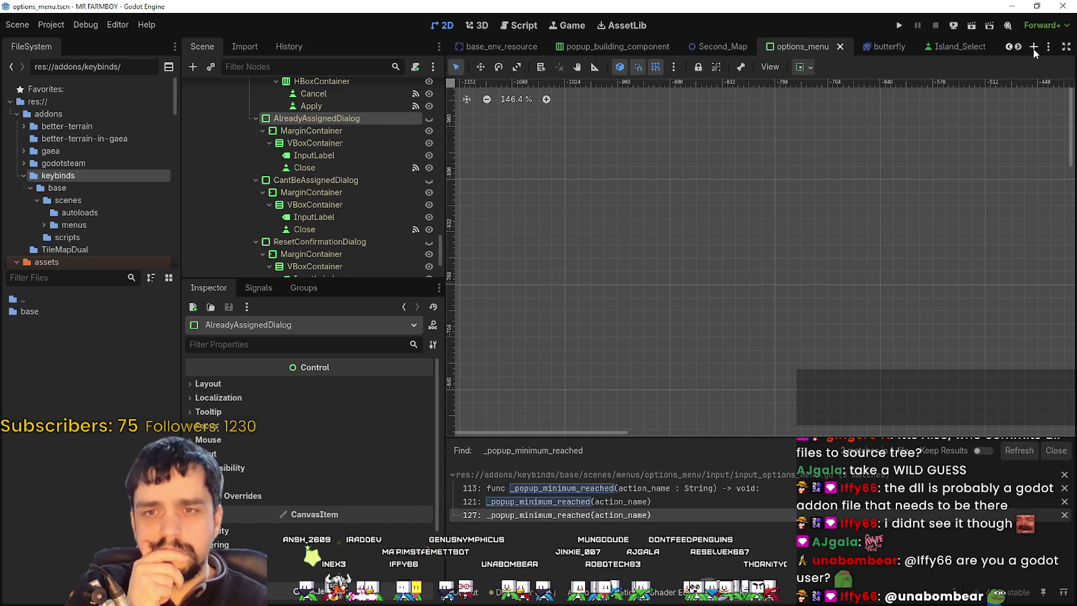
pyautogui.rightClick(708, 51)
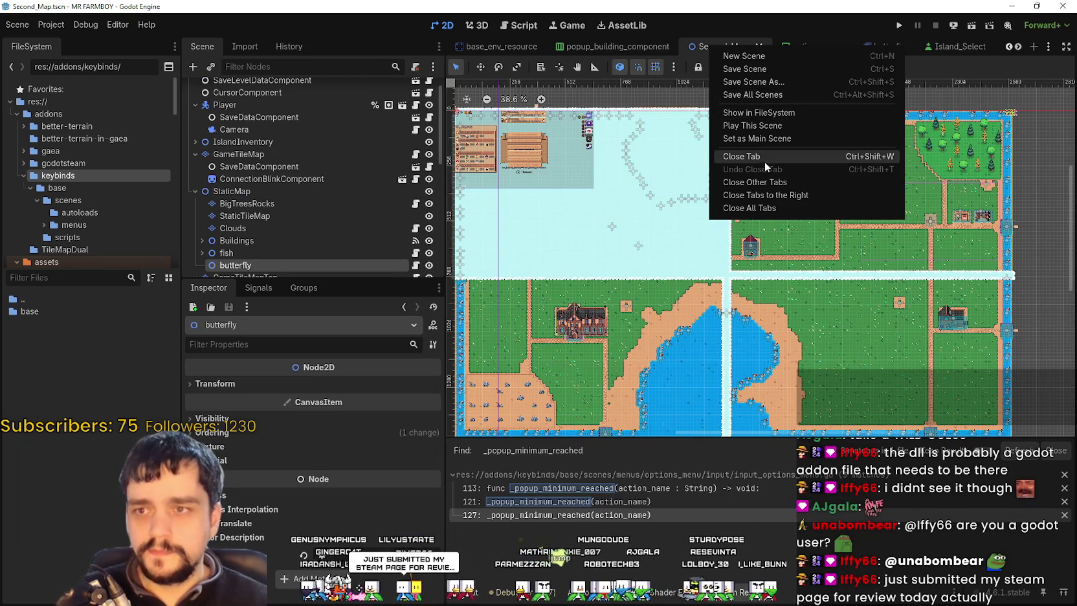
pyautogui.click(745, 279)
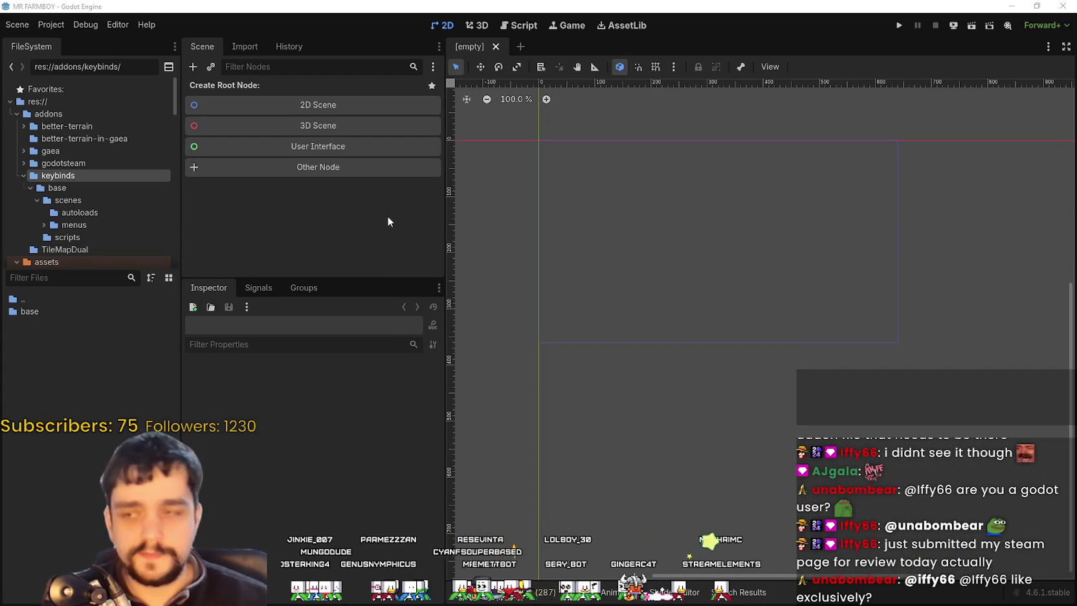
# Step: Delete the res://addons/keybinds folder and confirm the removal
pyautogui.scroll(1, 553, 238)
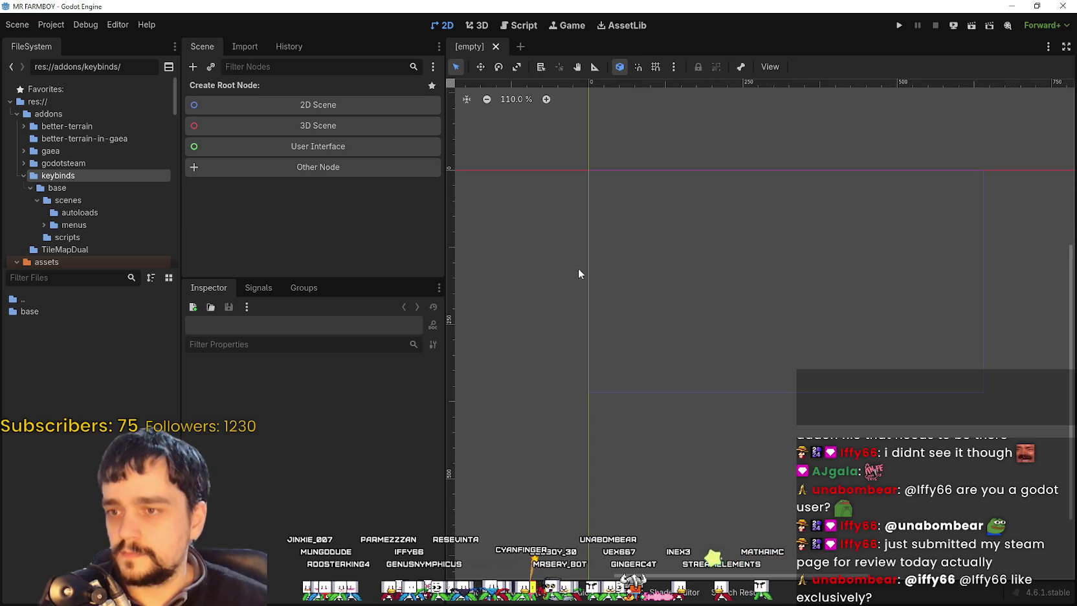
pyautogui.click(23, 187)
pyautogui.rightClick(43, 186)
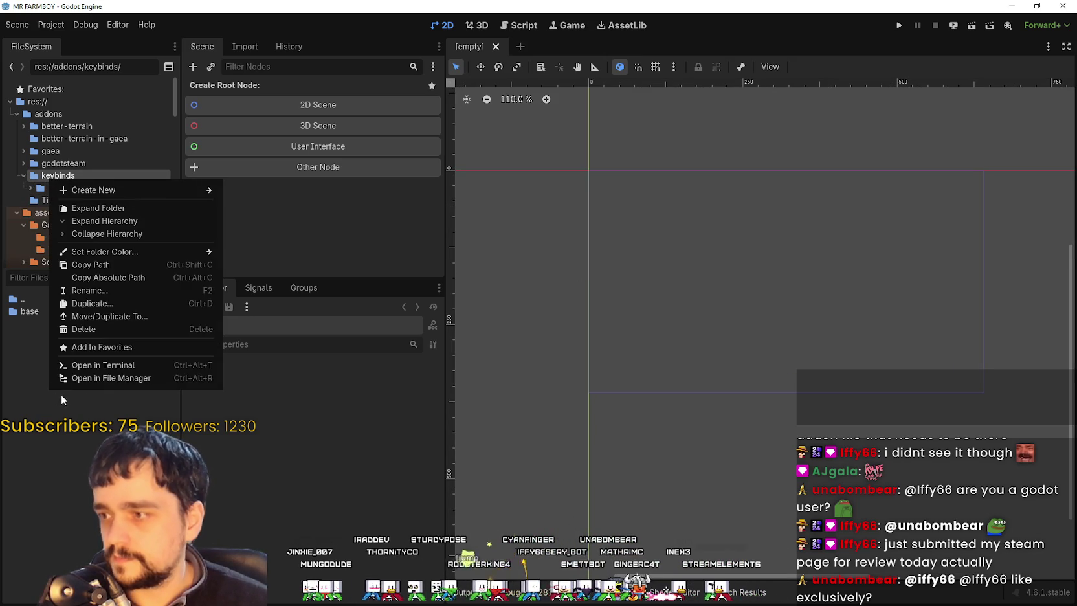
pyautogui.click(98, 329)
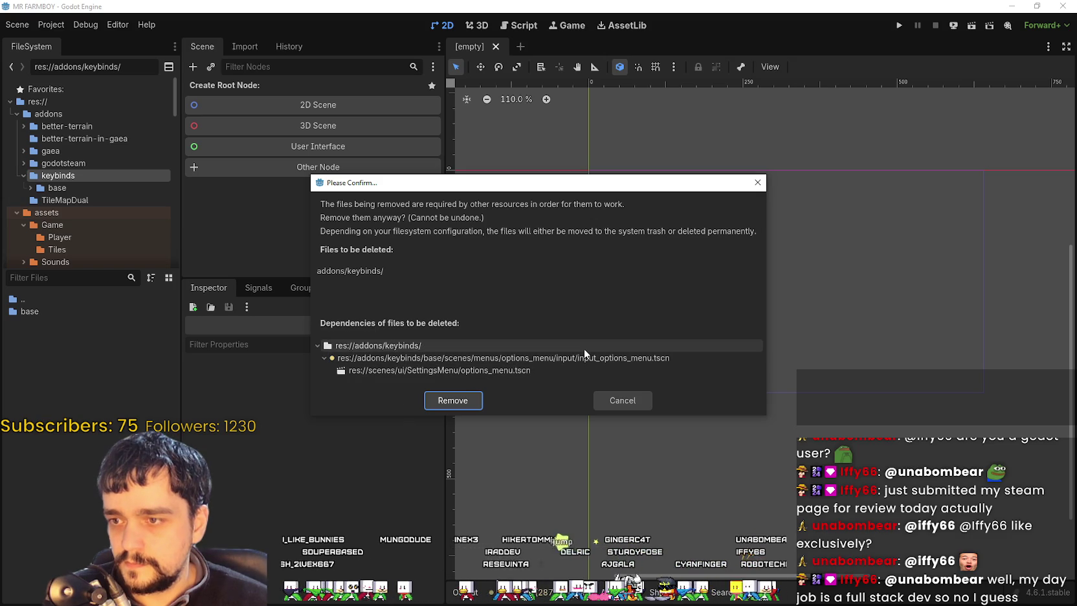
pyautogui.click(451, 400)
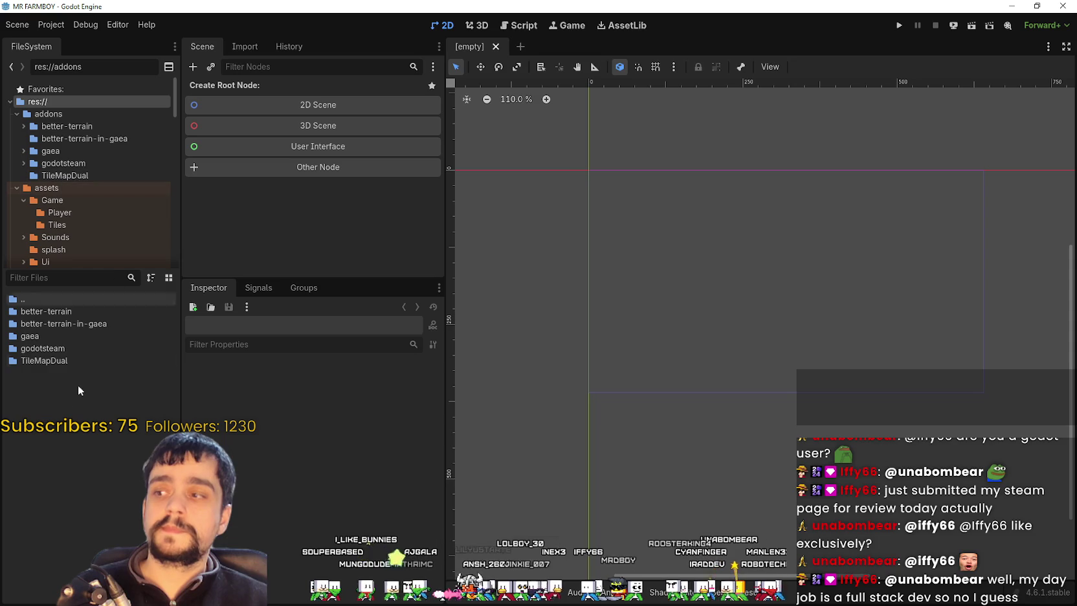
# Step: Zoom the 2D viewport out and back in
pyautogui.scroll(-1, 564, 189)
pyautogui.scroll(1, 651, 214)
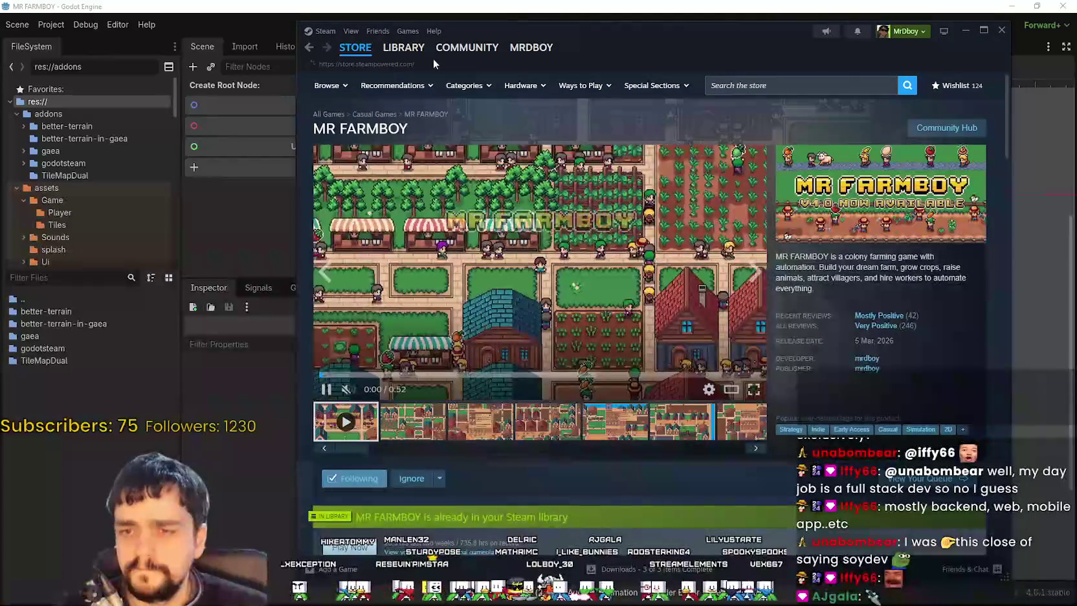
# Step: Open MR FARMBOY's store page from the Steam library, view its third screenshot, then minimize Steam
pyautogui.click(309, 48)
pyautogui.click(309, 49)
pyautogui.click(309, 50)
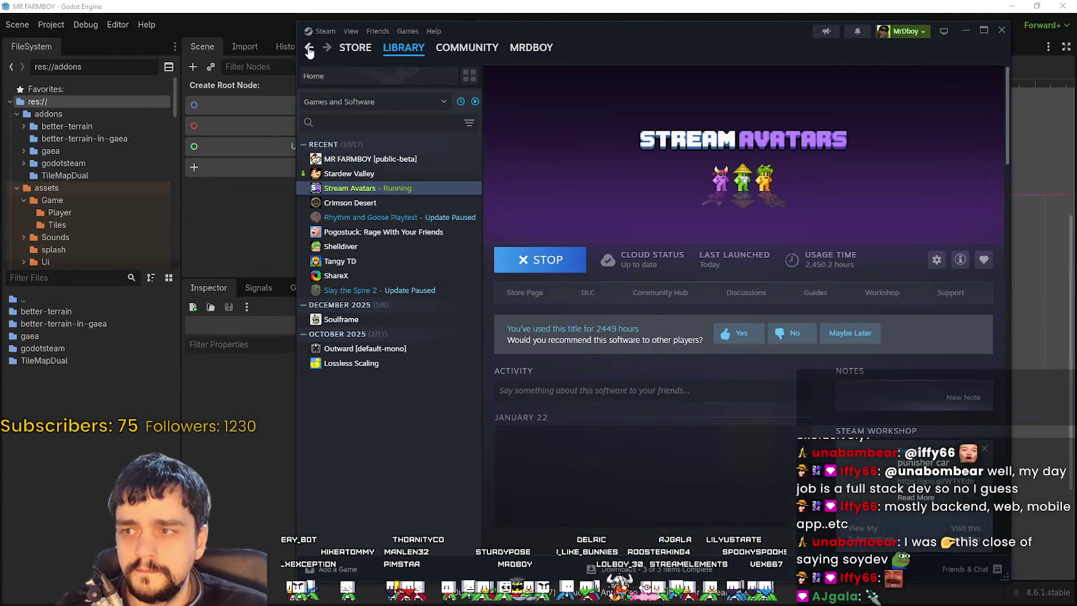
pyautogui.click(370, 158)
pyautogui.click(529, 293)
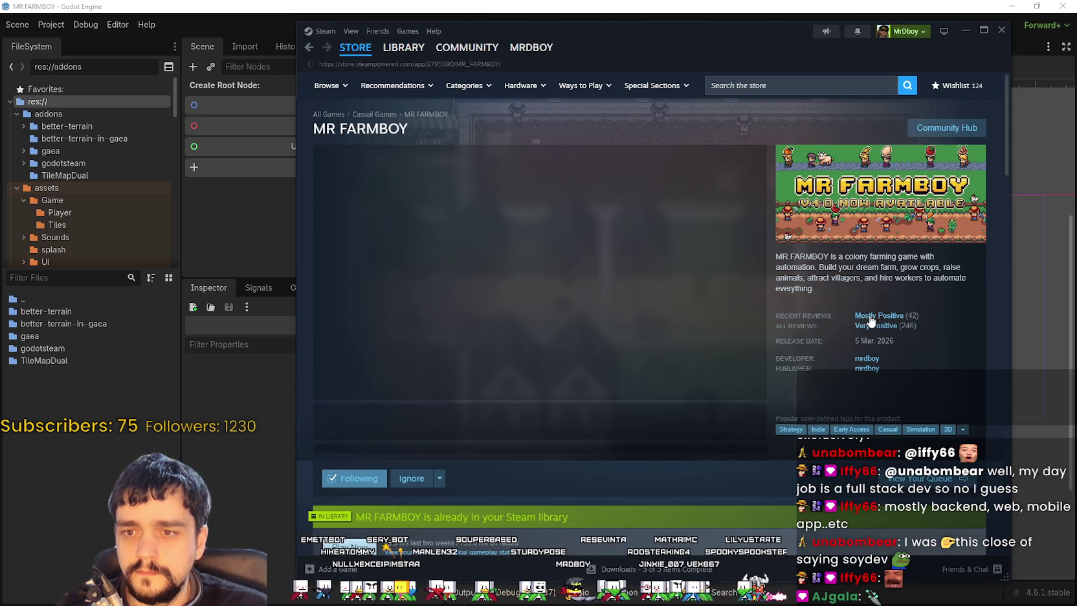
pyautogui.click(495, 424)
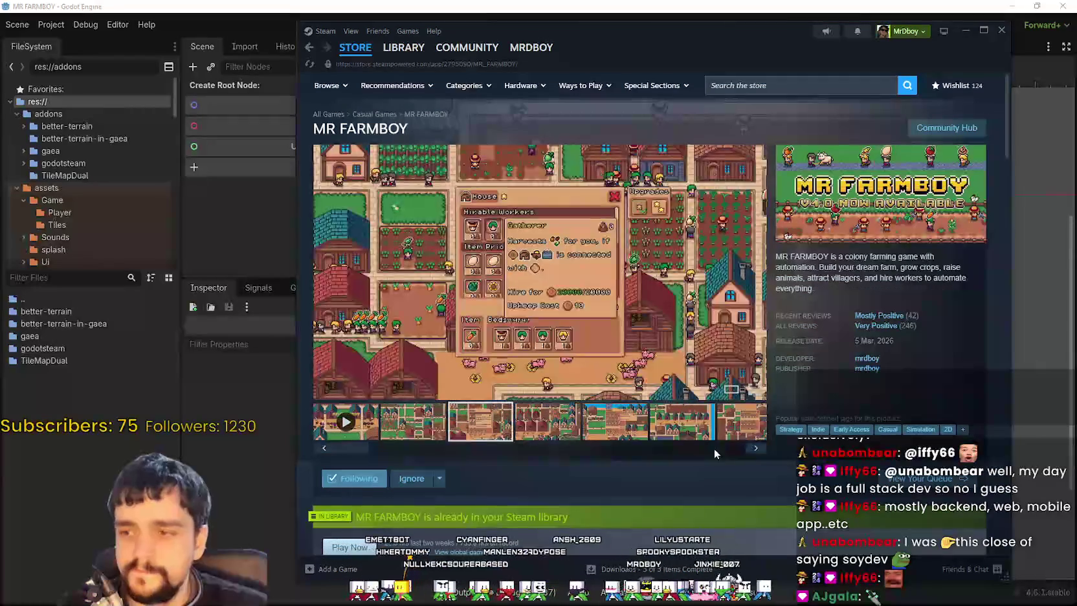
pyautogui.moveTo(880, 332)
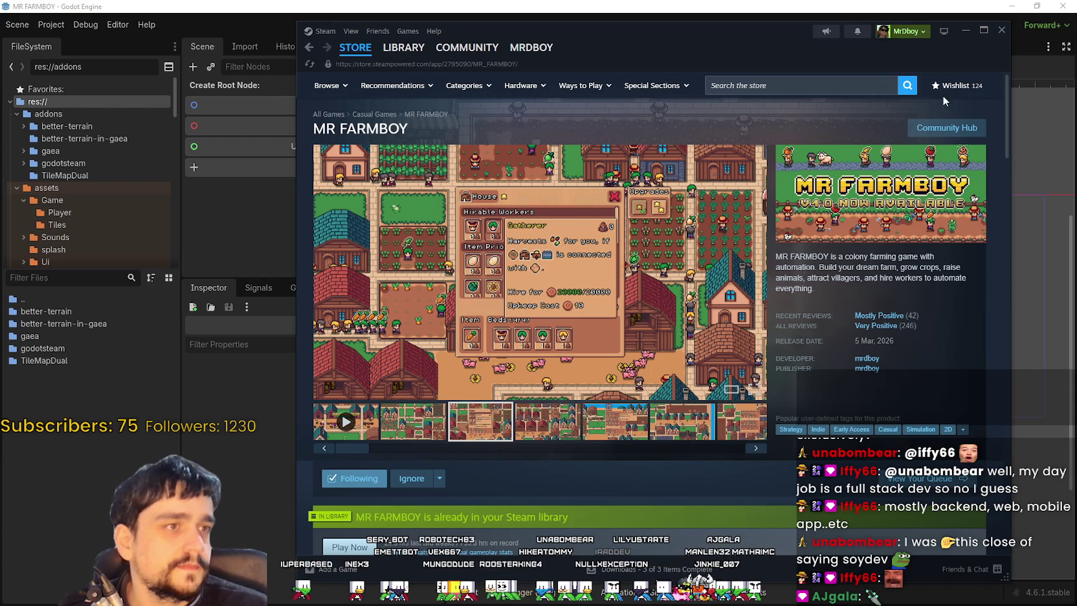
pyautogui.click(965, 30)
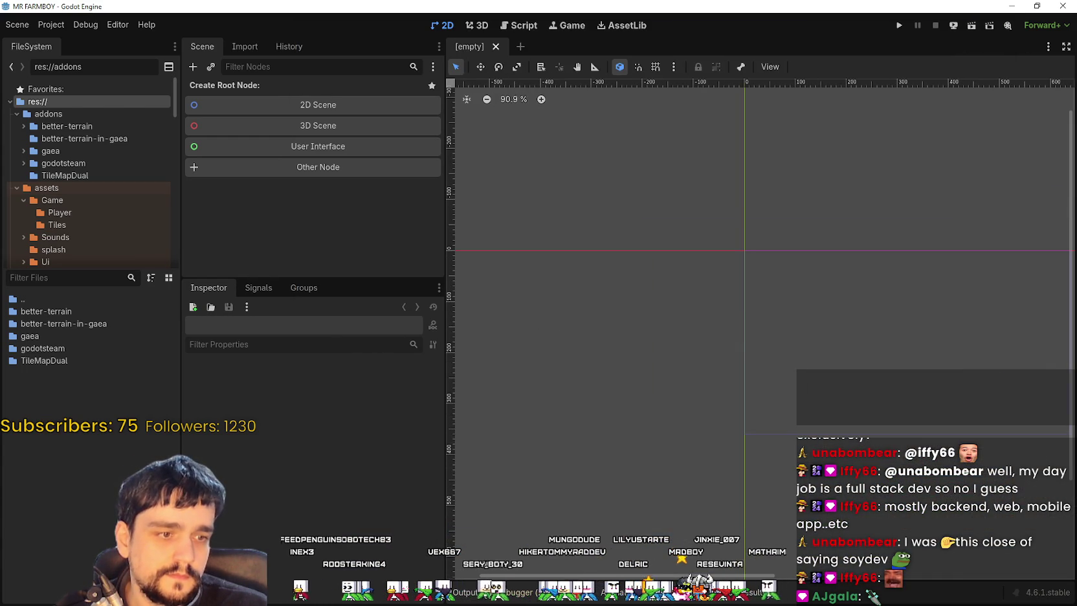
# Step: Pan the 2D view and run the MR FARMBOY project
pyautogui.moveTo(734, 321); pyautogui.dragTo(812, 372)
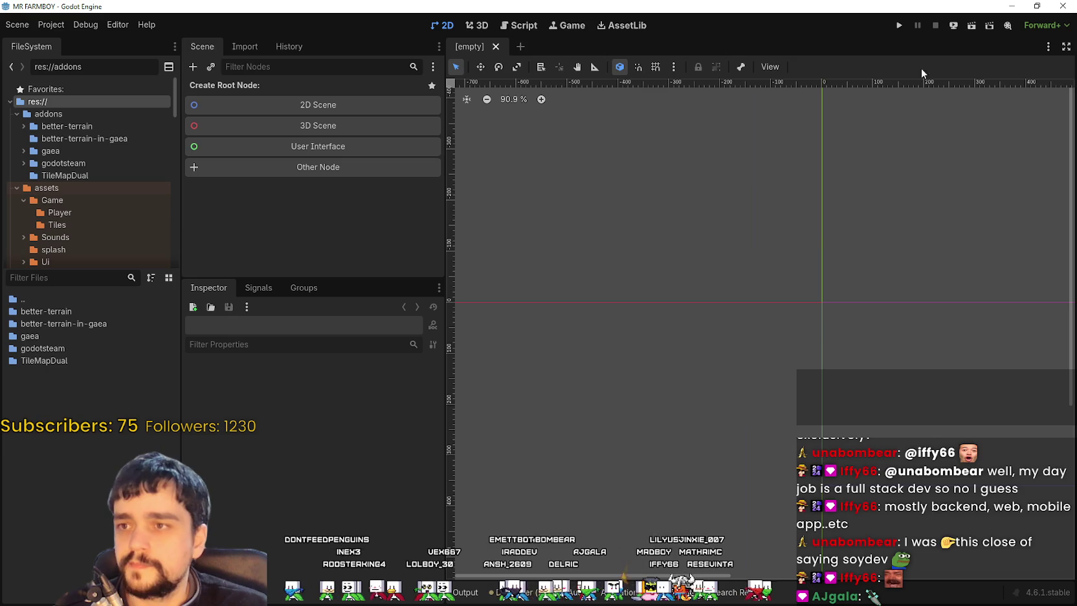
pyautogui.click(898, 28)
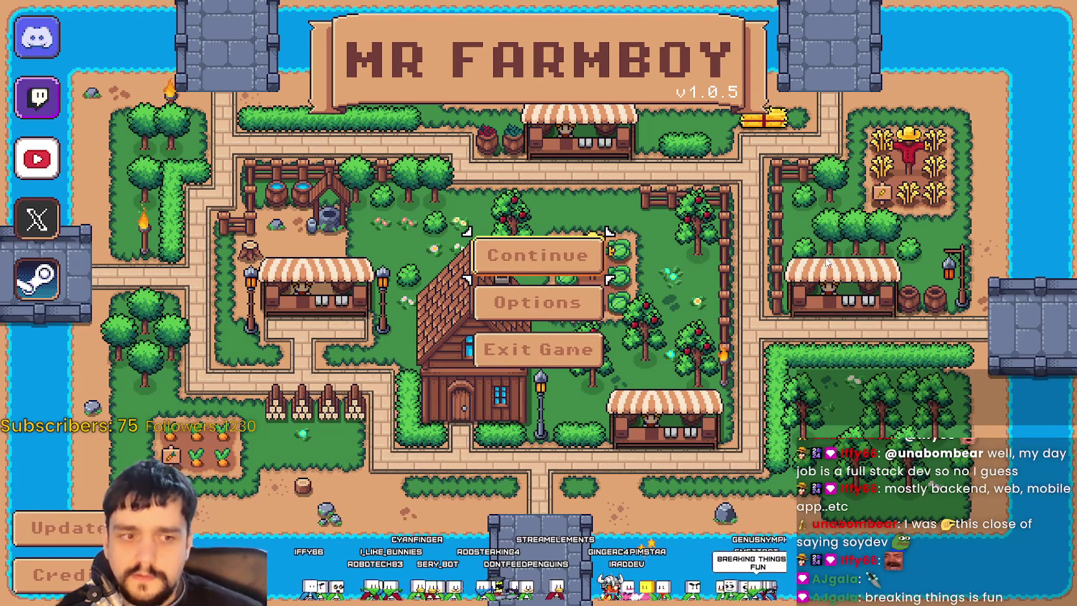
# Step: Go to Options > Input > Change Key Bindings in the running game
pyautogui.click(592, 309)
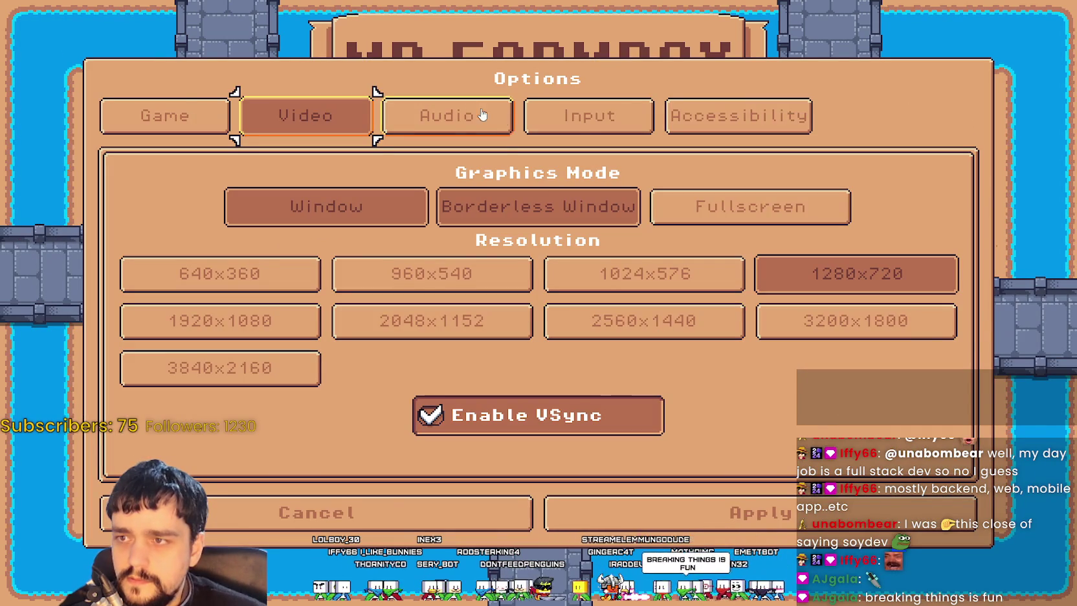
pyautogui.click(586, 117)
pyautogui.click(567, 204)
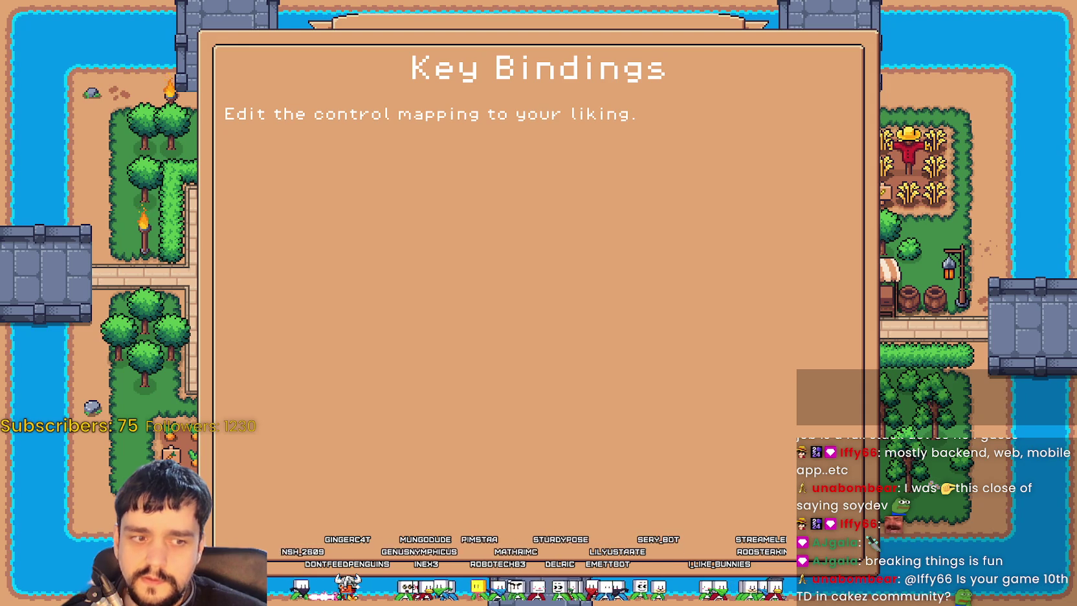
# Step: Quit the game and inspect the 0:00:14 load errors in the Debugger's Errors tab
pyautogui.hotkey('alt', 'F4')
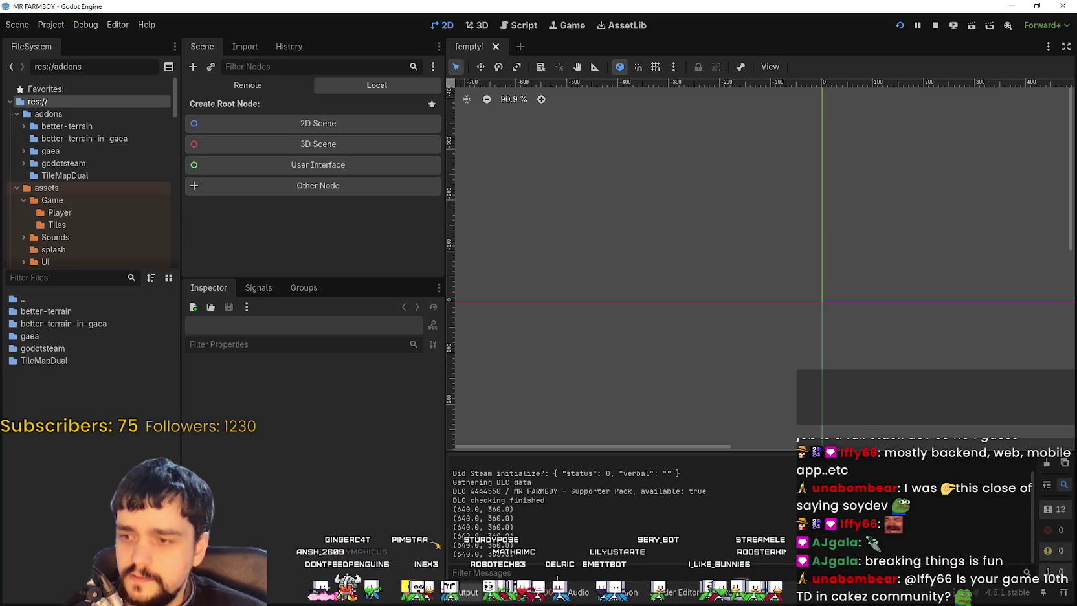
pyautogui.click(539, 595)
pyautogui.click(543, 451)
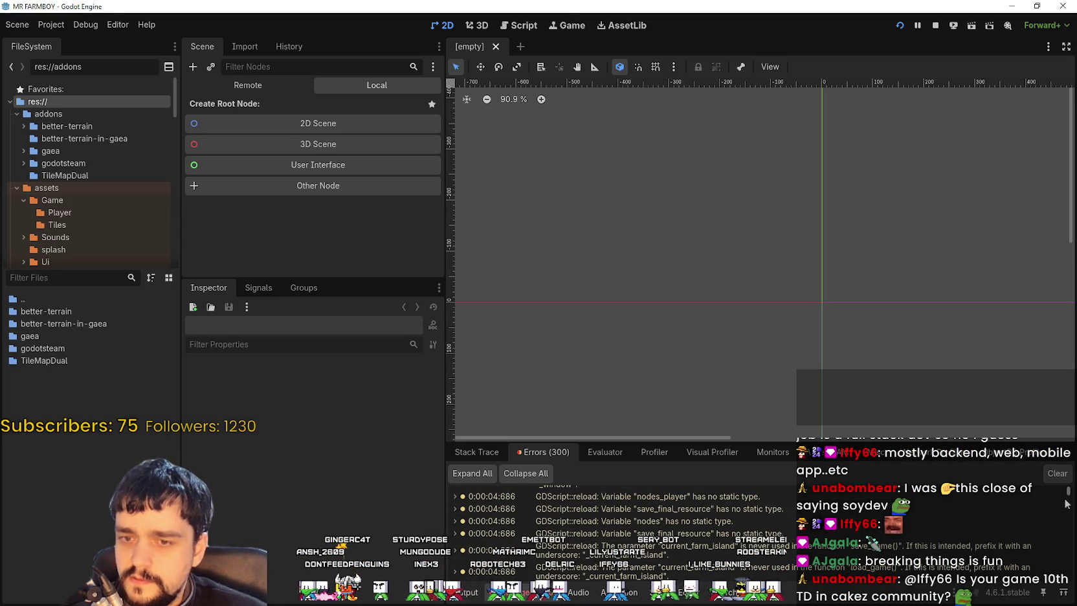
pyautogui.scroll(10, 621, 531)
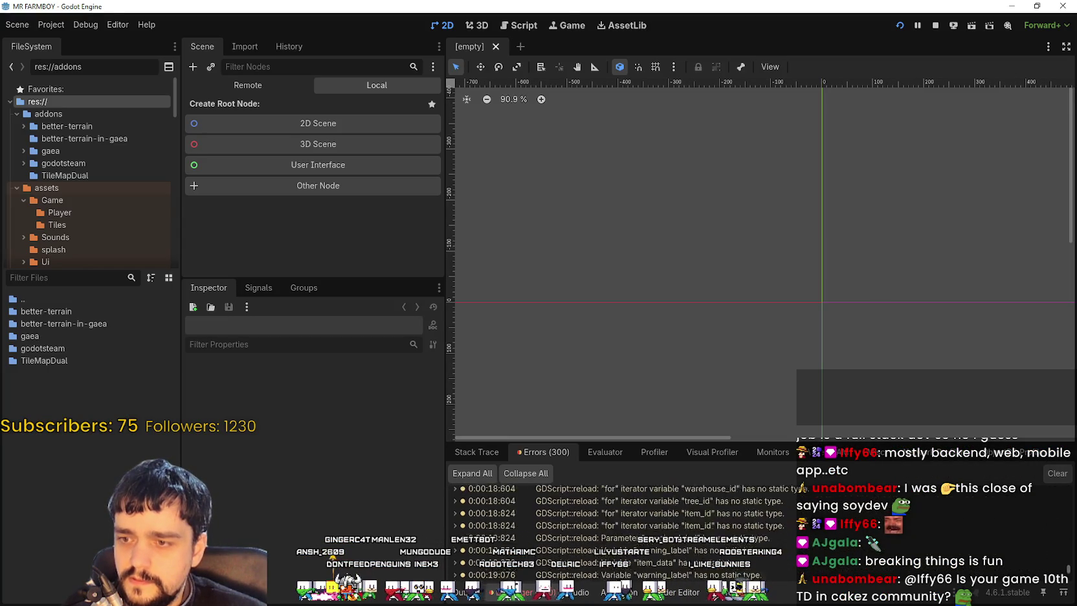
pyautogui.scroll(5, 621, 530)
pyautogui.scroll(-3, 714, 518)
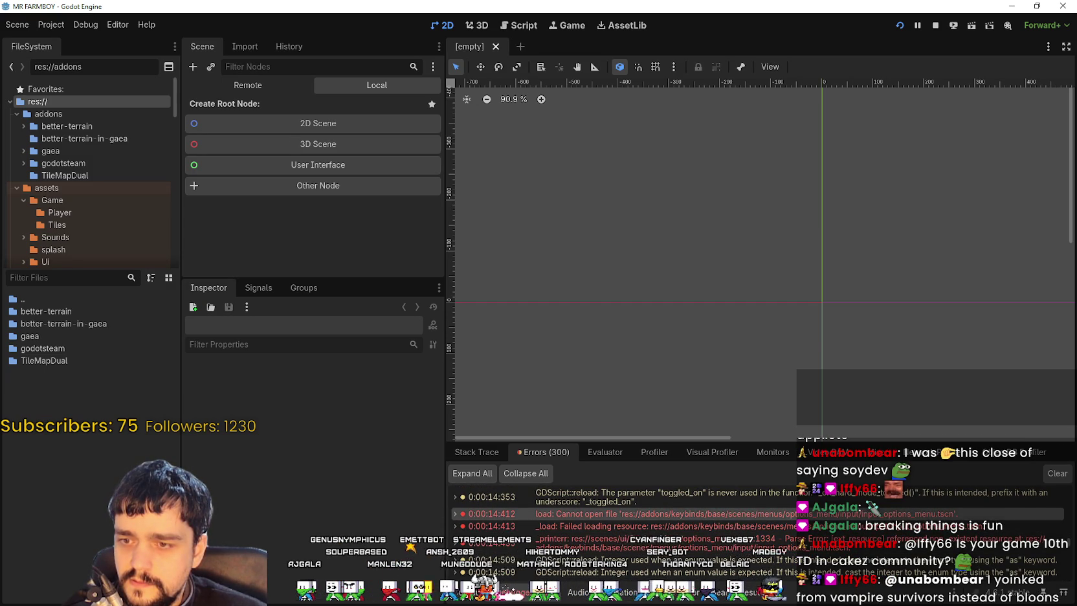
pyautogui.doubleClick(718, 525)
pyautogui.doubleClick(714, 514)
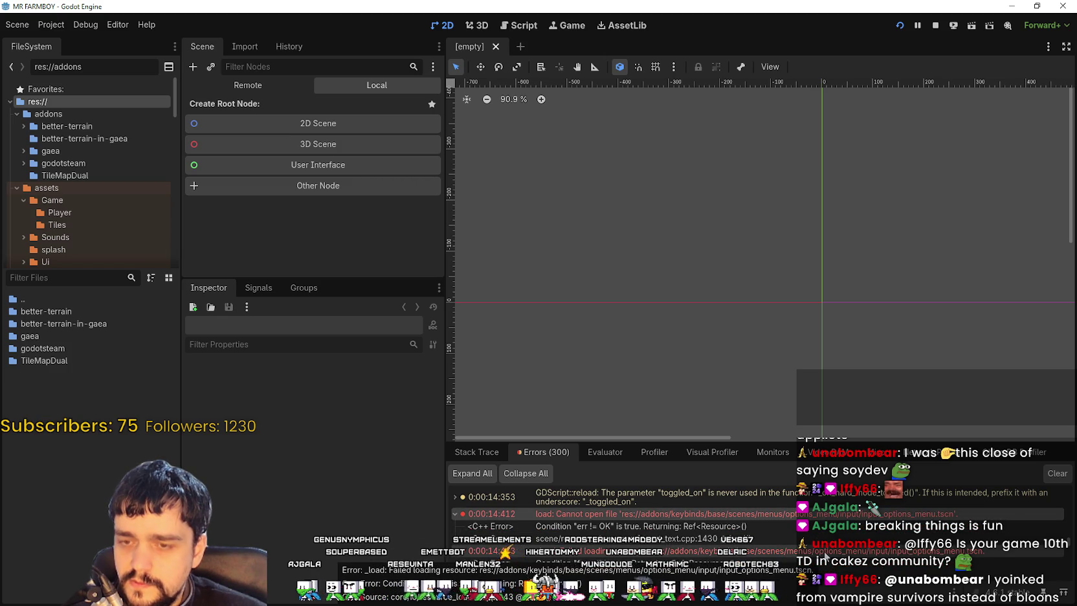
pyautogui.doubleClick(807, 550)
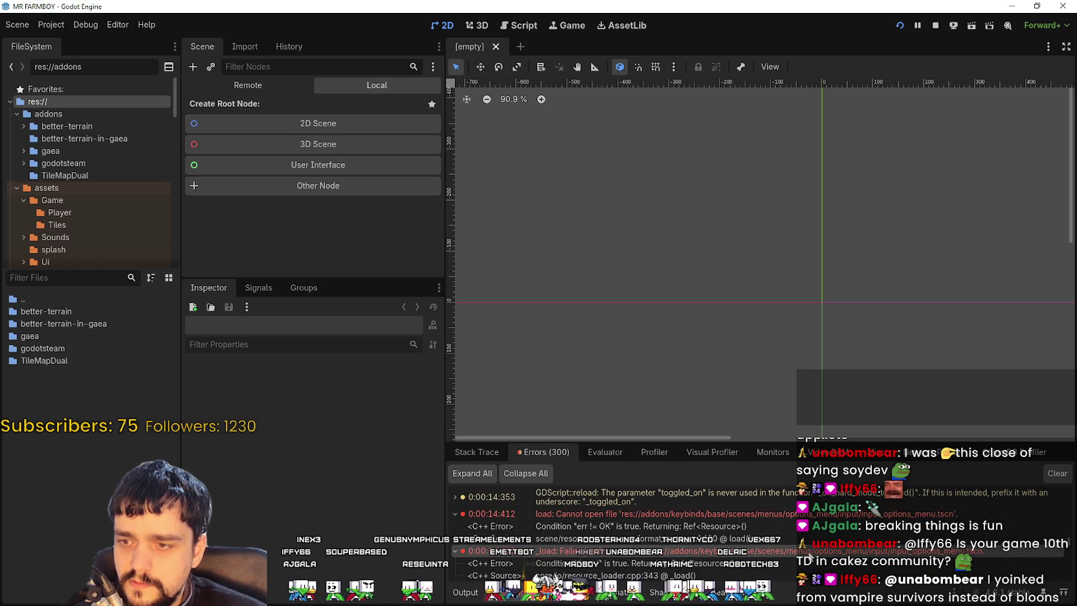
pyautogui.doubleClick(763, 549)
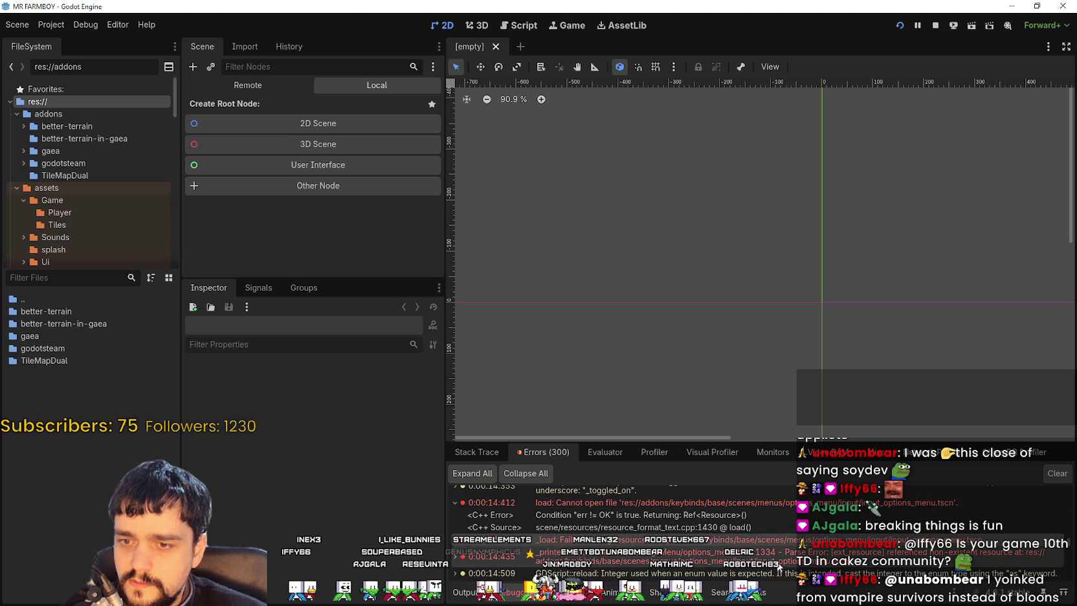
# Step: Stop the running game, go to the res:// root, and open export_presets.cfg
pyautogui.click(66, 360)
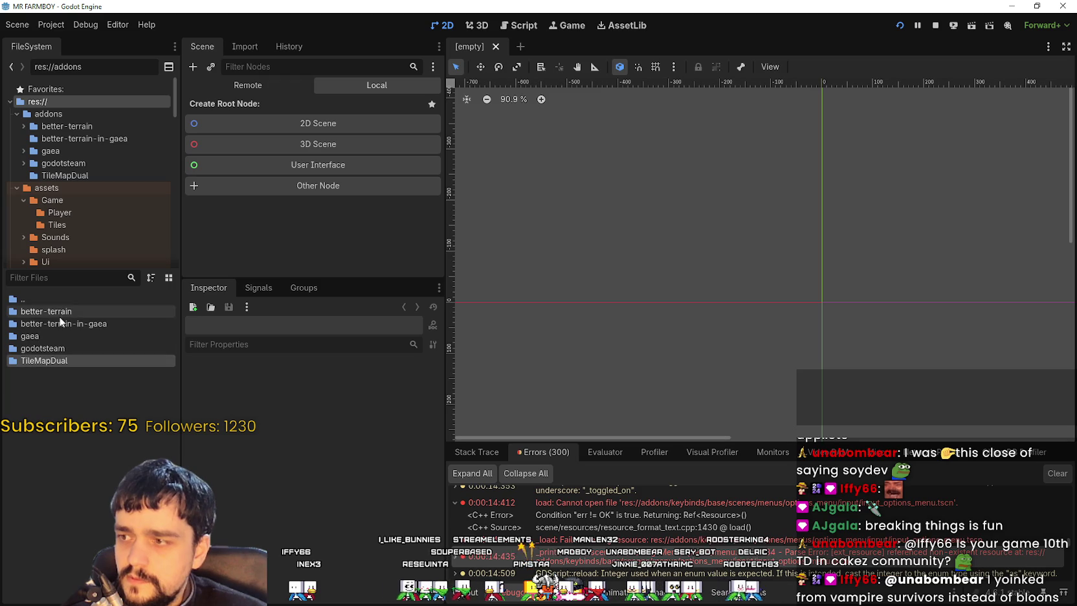
pyautogui.rightClick(68, 394)
pyautogui.press('Escape')
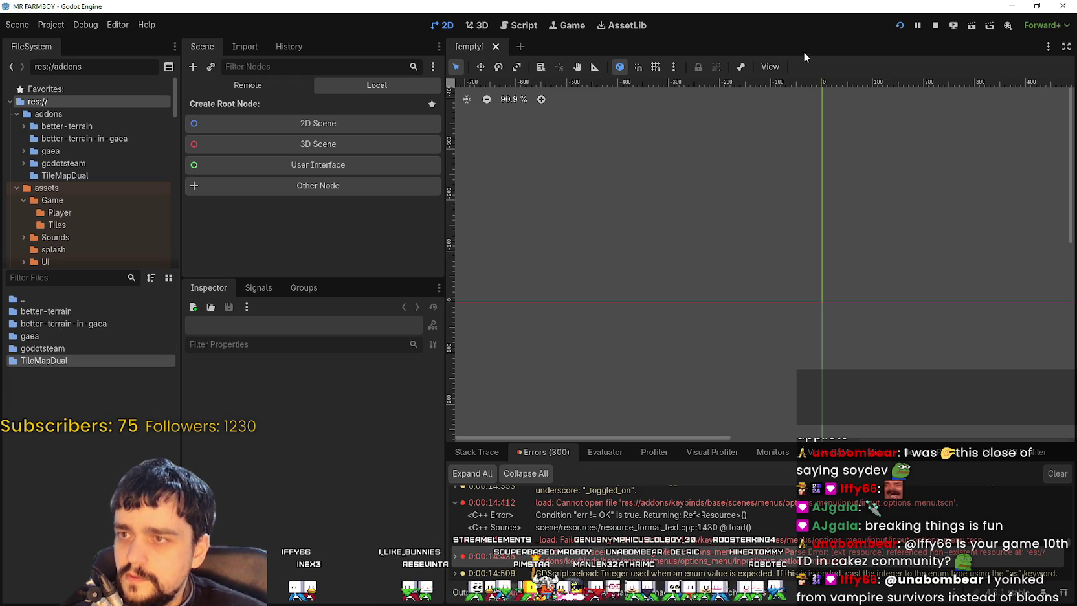
pyautogui.click(935, 26)
pyautogui.scroll(-1, 63, 205)
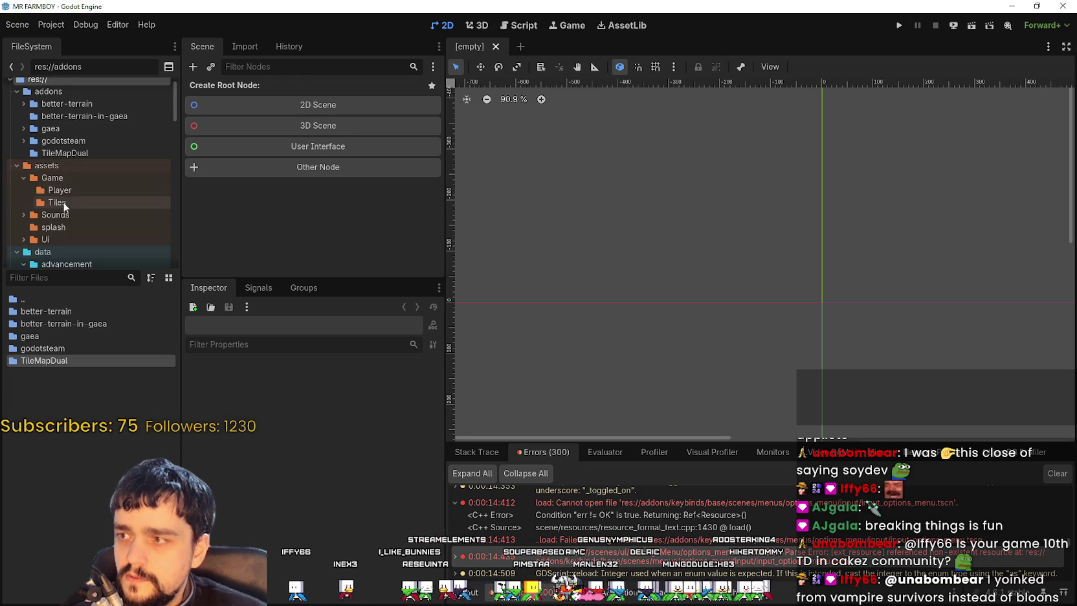
pyautogui.scroll(1, 74, 120)
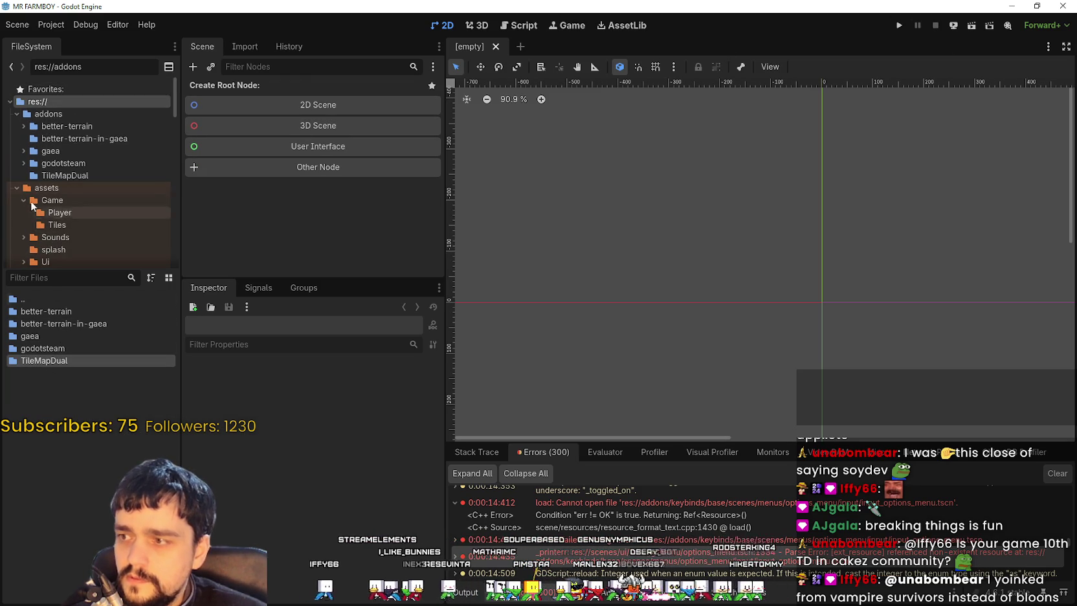
pyautogui.click(71, 101)
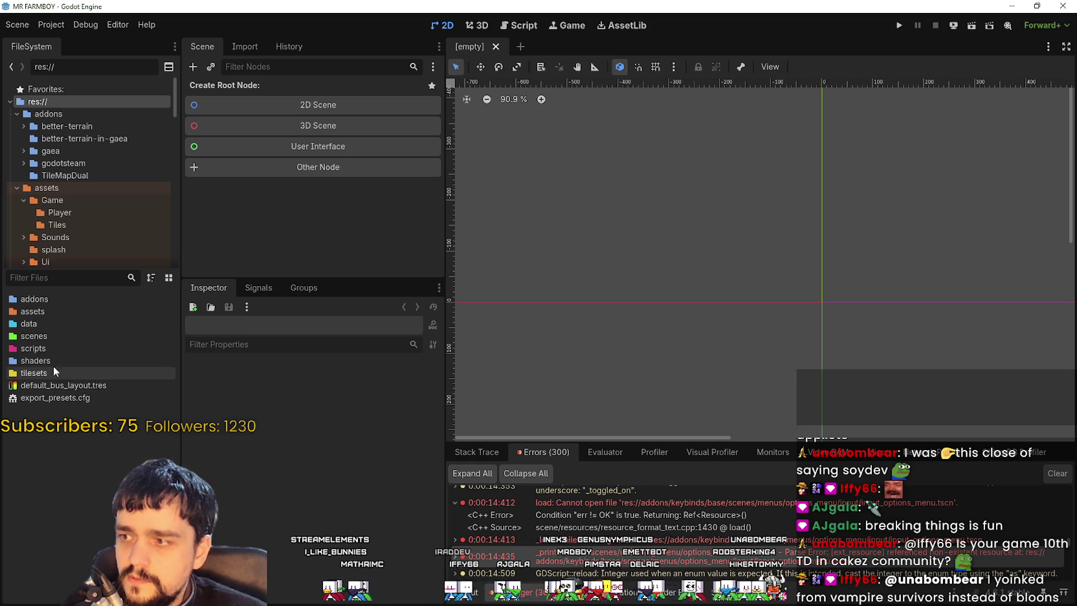
pyautogui.doubleClick(58, 398)
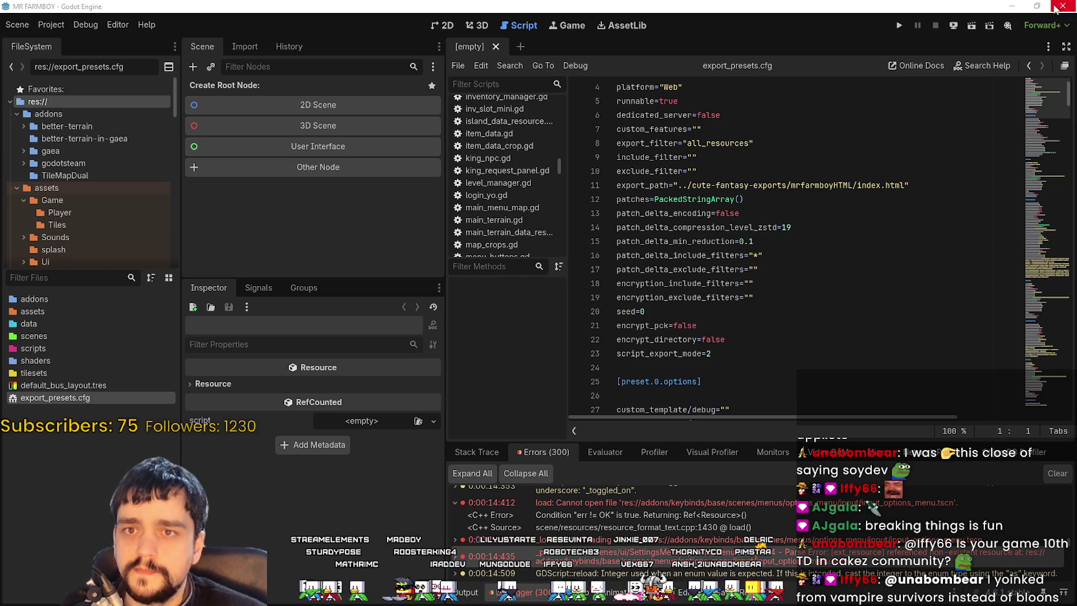
# Step: Look in the Project menu for a reload command, then start closing the editor and cancel quitting
pyautogui.click(51, 24)
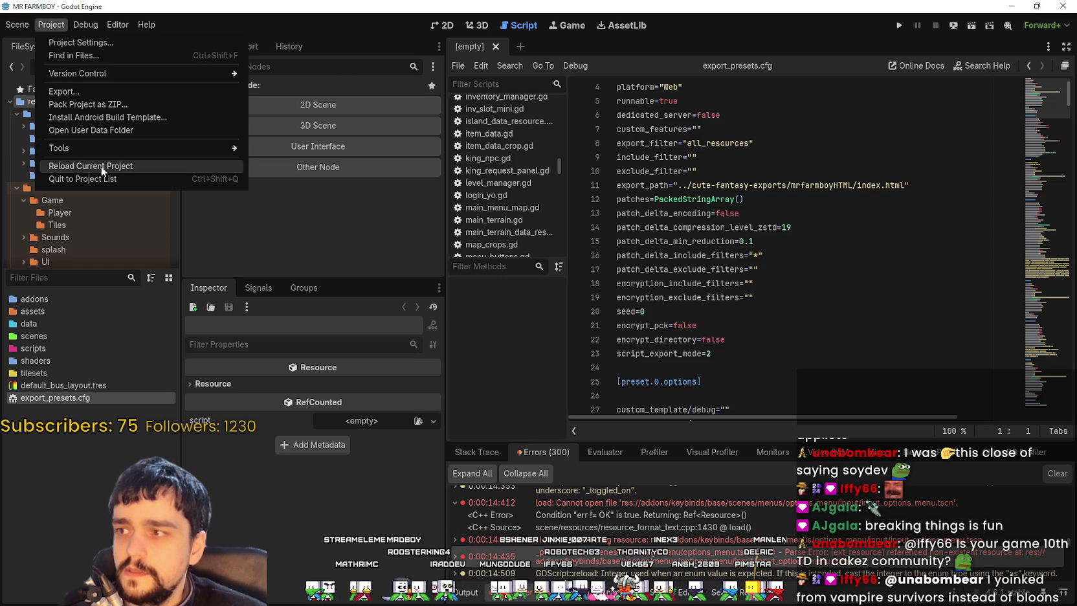
pyautogui.click(1063, 9)
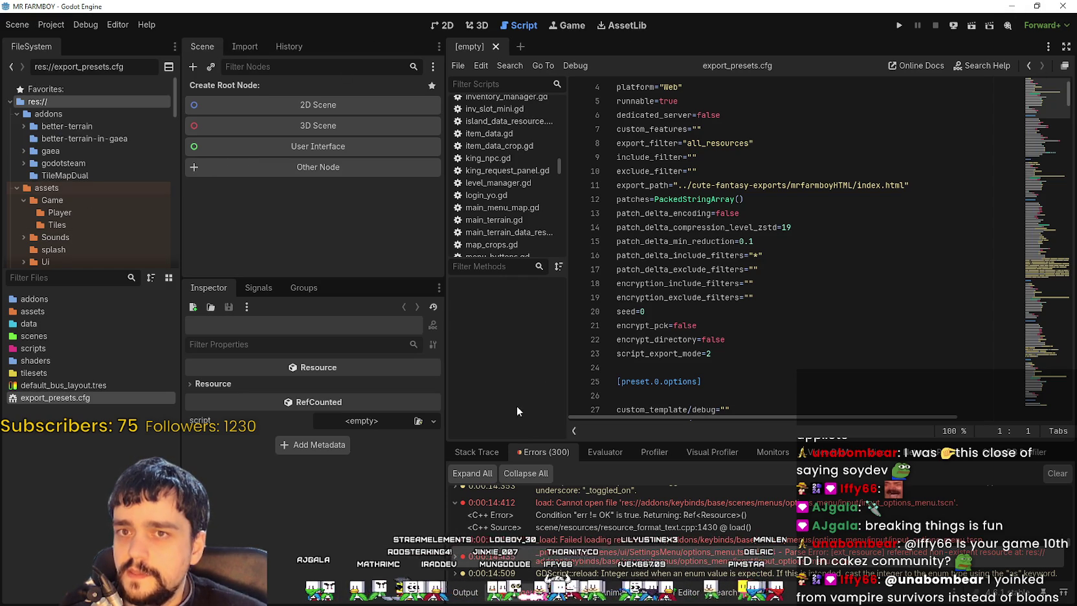
pyautogui.click(1056, 8)
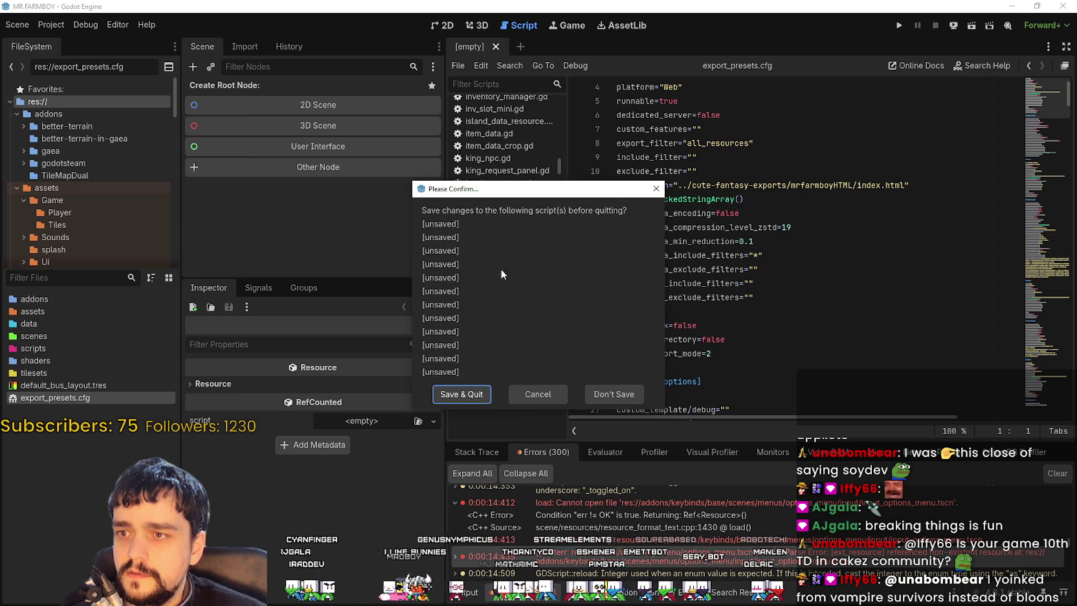
pyautogui.click(608, 392)
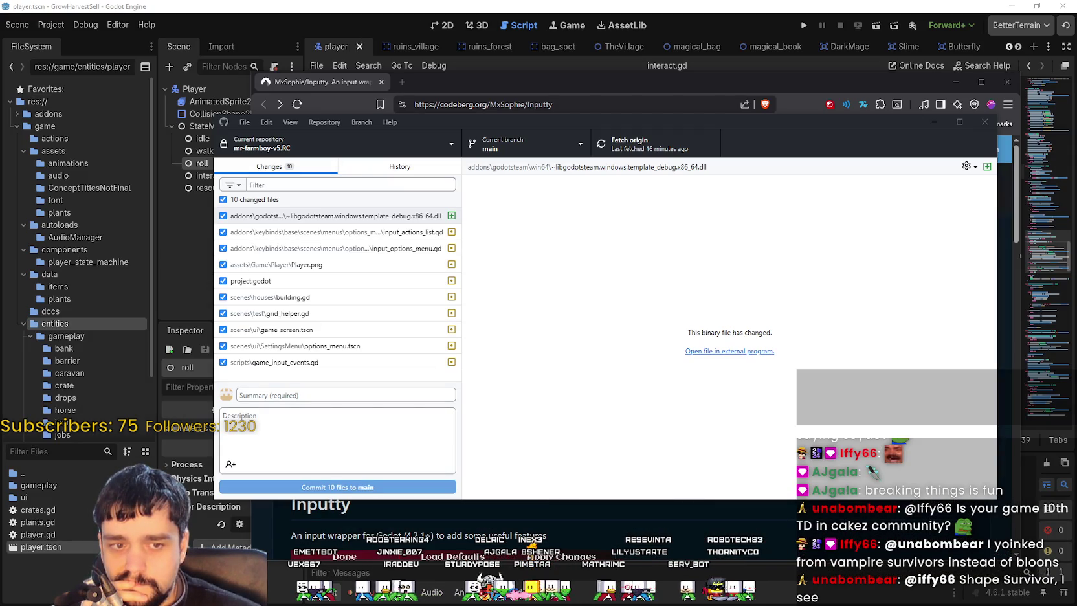
# Step: Minimize GitHub Desktop to reveal the Inputty repository page on Codeberg
pyautogui.click(937, 122)
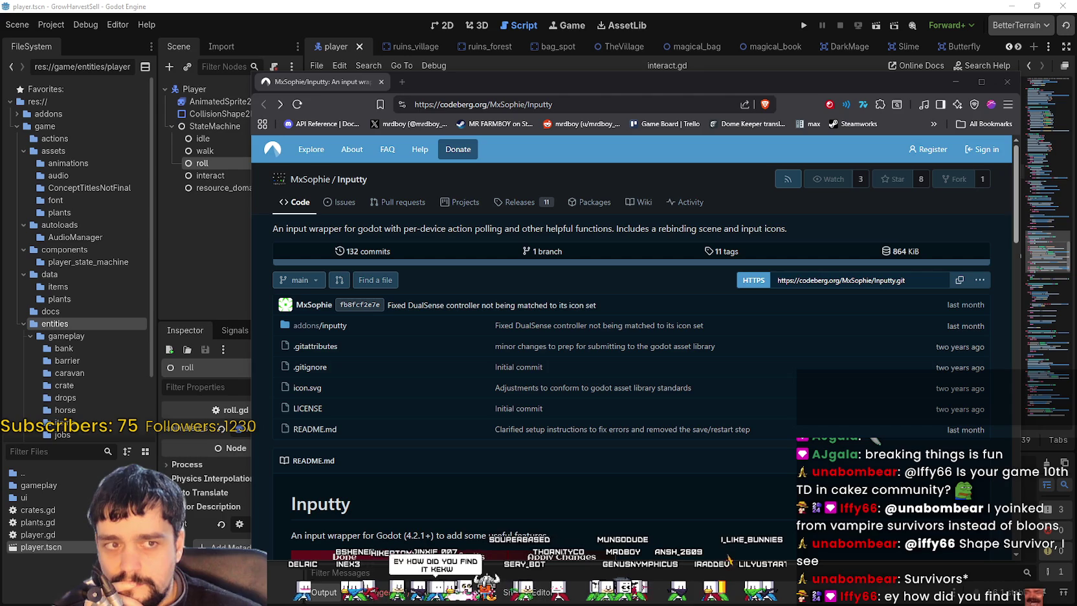
# Step: Open project.godot from the mr-farmboy-v5.RC folder in Notepad
pyautogui.hotkey('alt', 'Tab')
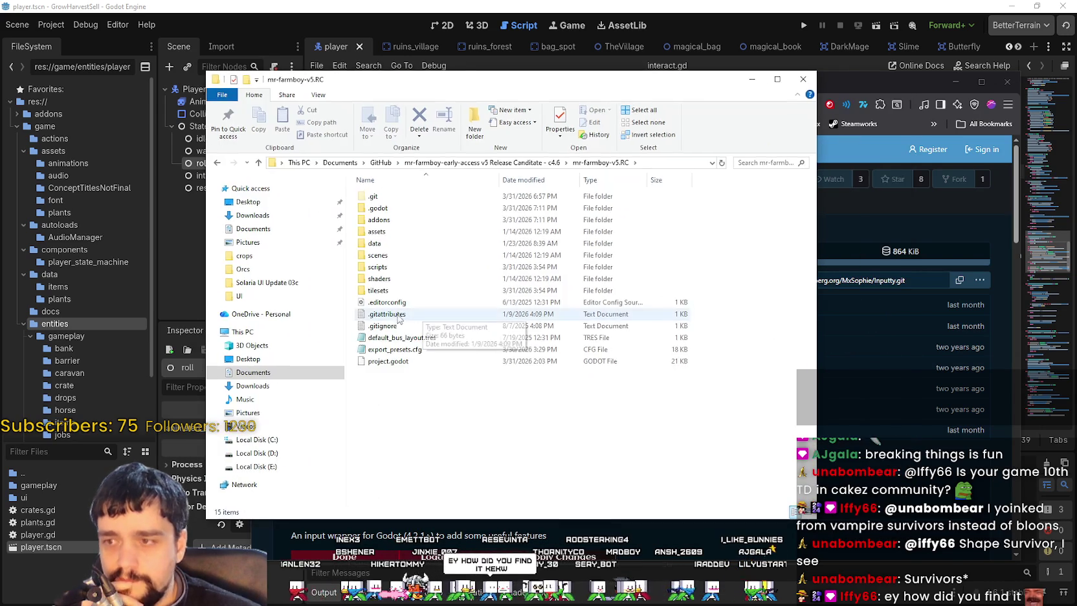
pyautogui.rightClick(401, 364)
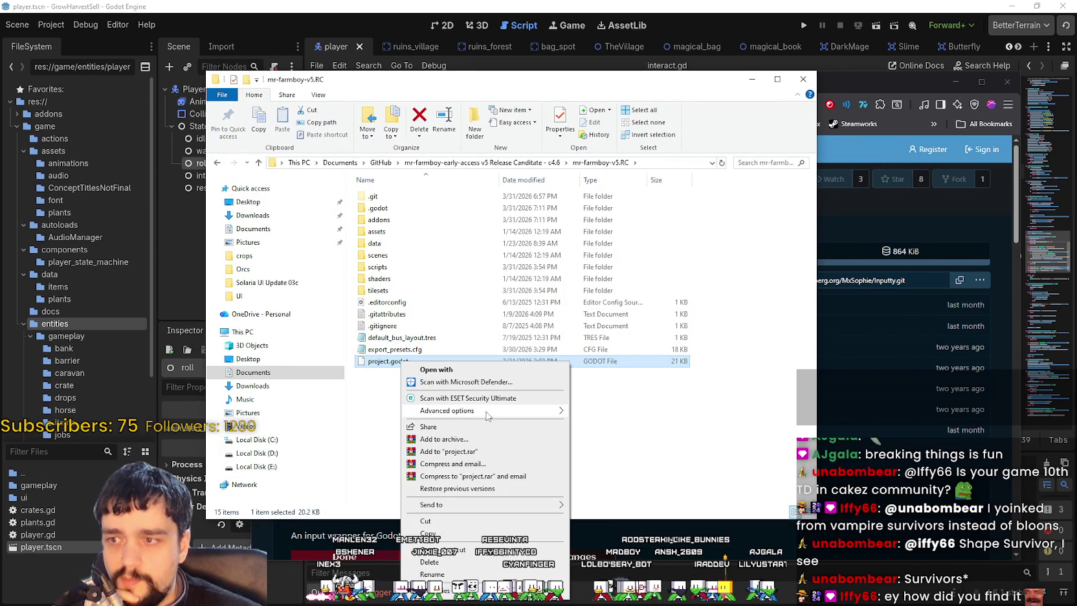
pyautogui.click(461, 370)
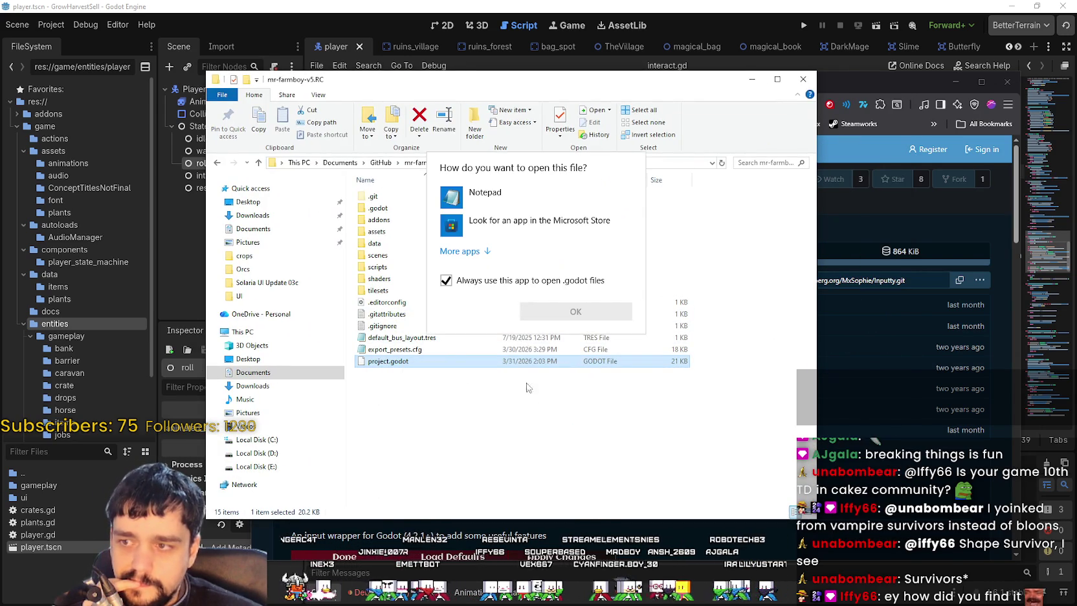
pyautogui.click(486, 195)
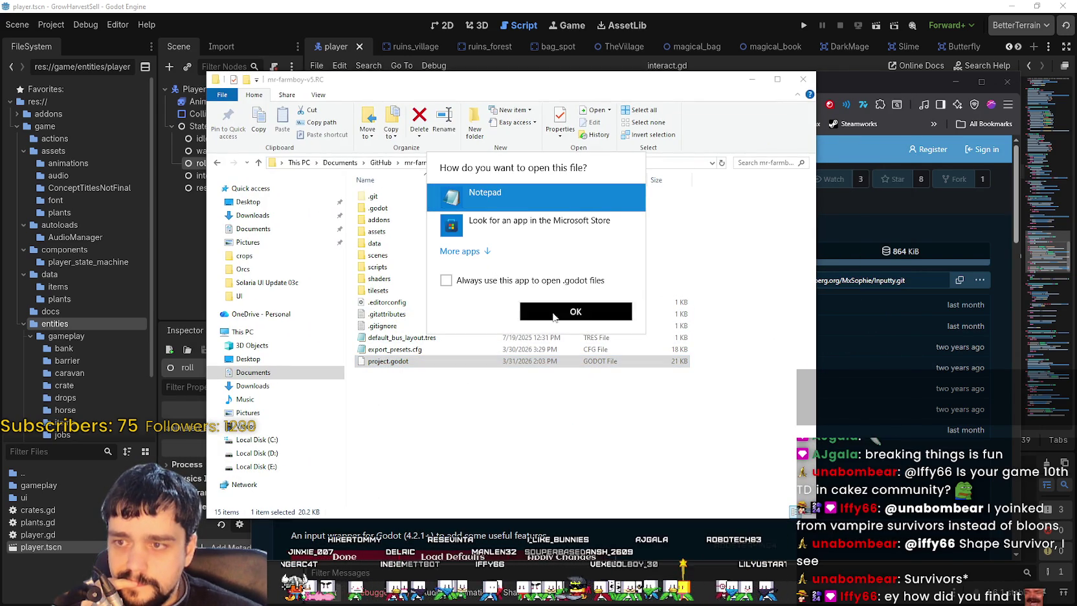
pyautogui.click(575, 311)
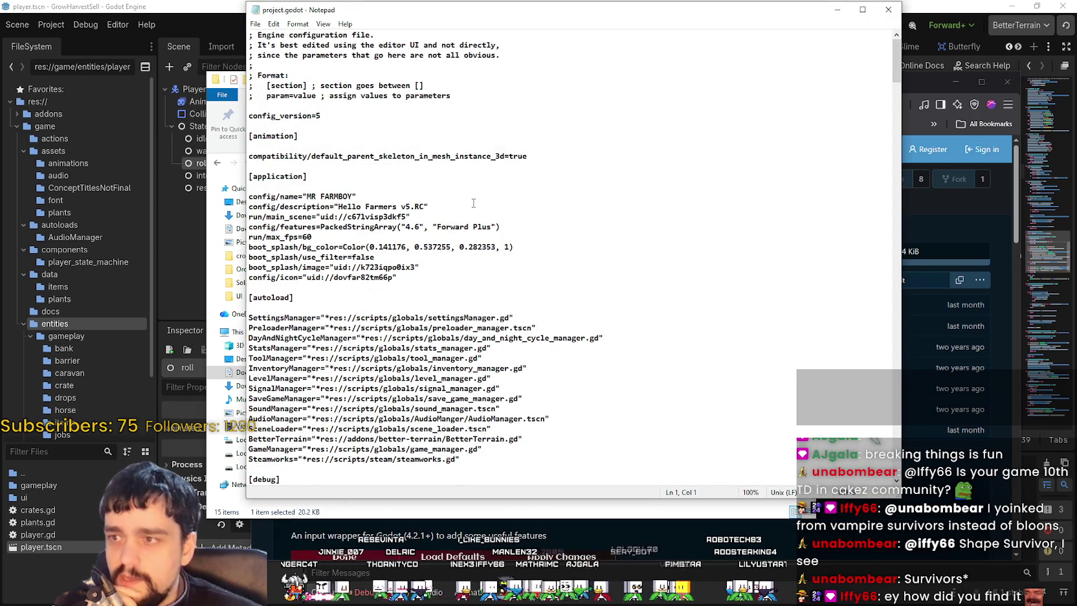
pyautogui.scroll(-1, 441, 272)
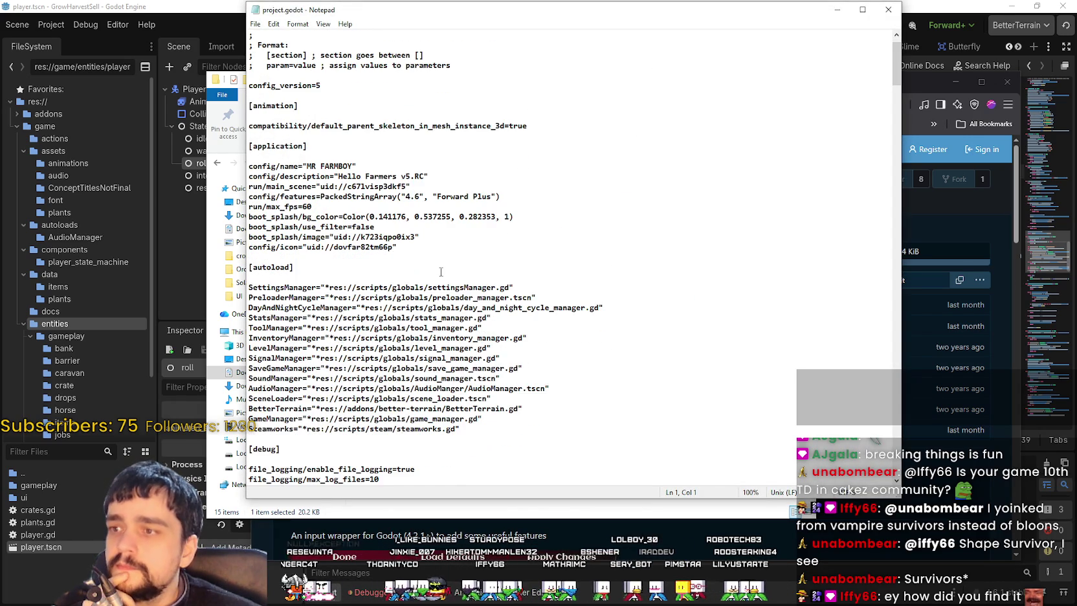
pyautogui.scroll(-1, 441, 272)
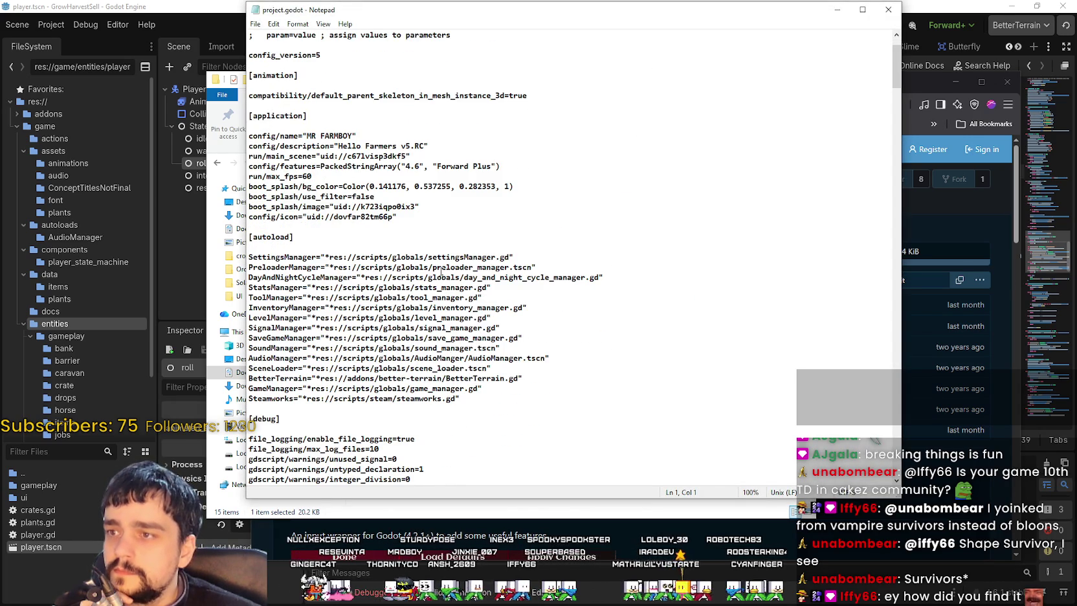
pyautogui.scroll(-5, 439, 263)
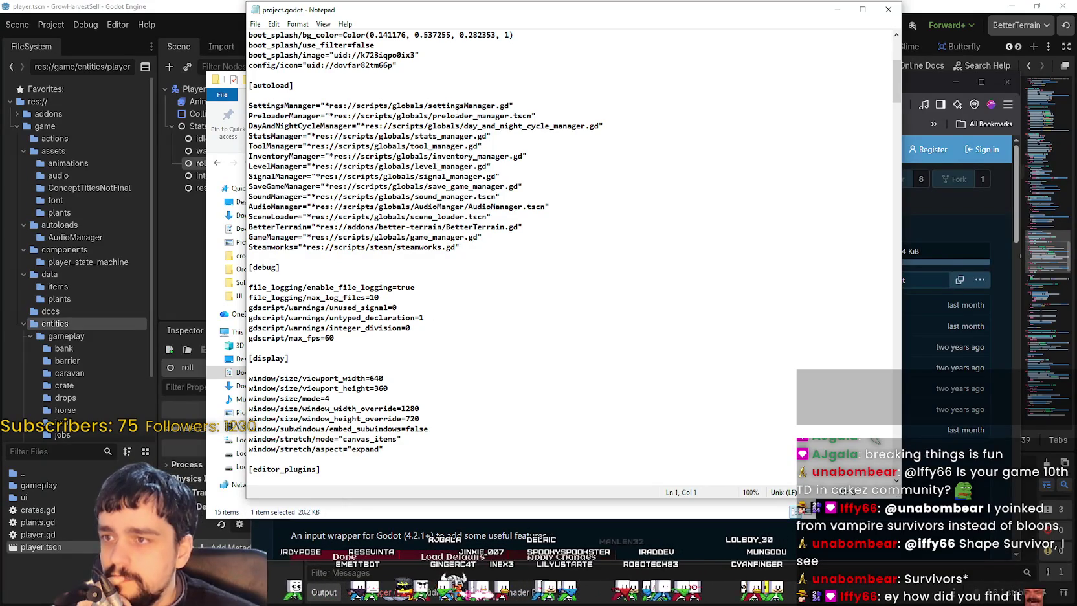
pyautogui.scroll(-2, 369, 283)
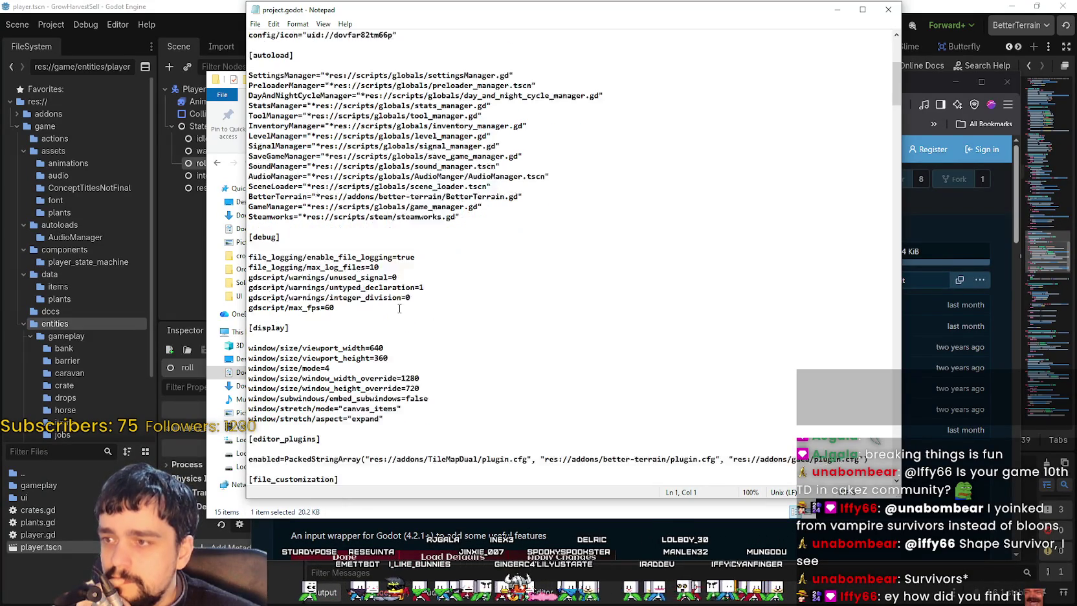
pyautogui.scroll(-2, 376, 198)
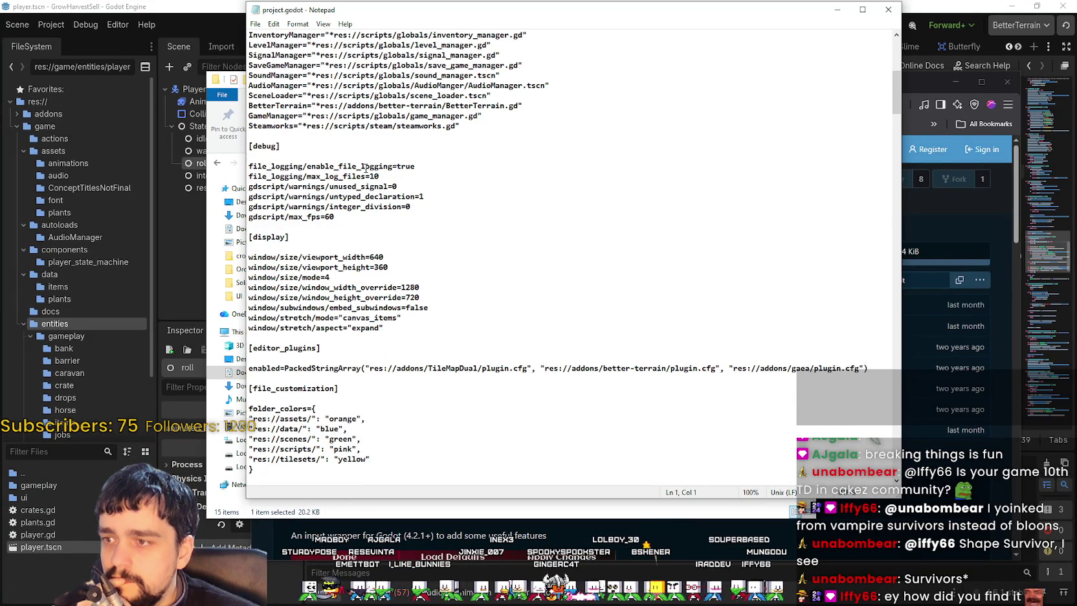
pyautogui.scroll(-1, 381, 333)
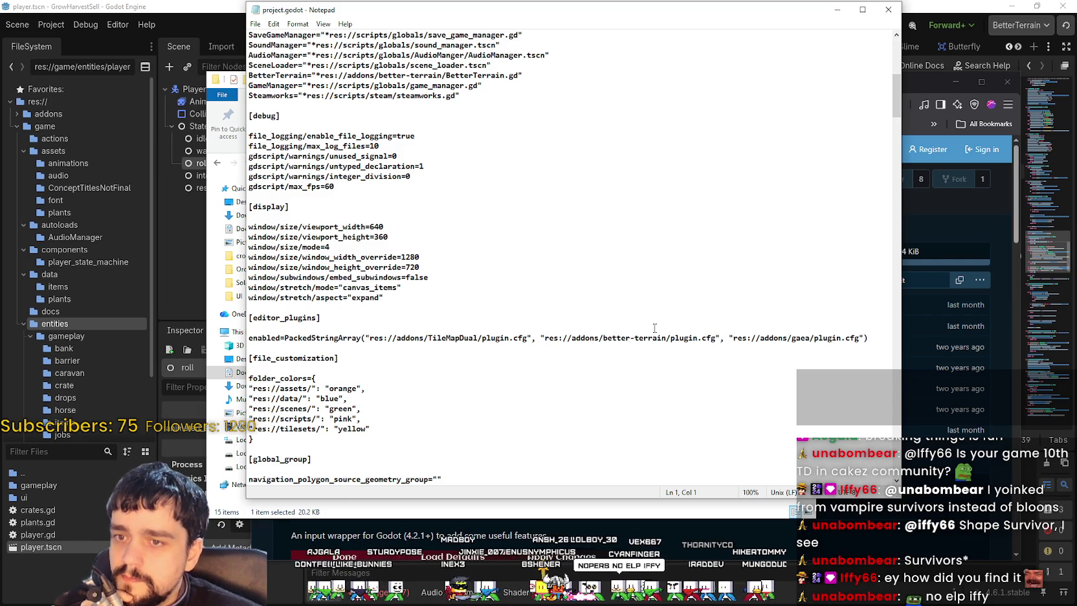
pyautogui.scroll(-1, 637, 327)
pyautogui.scroll(-2, 301, 359)
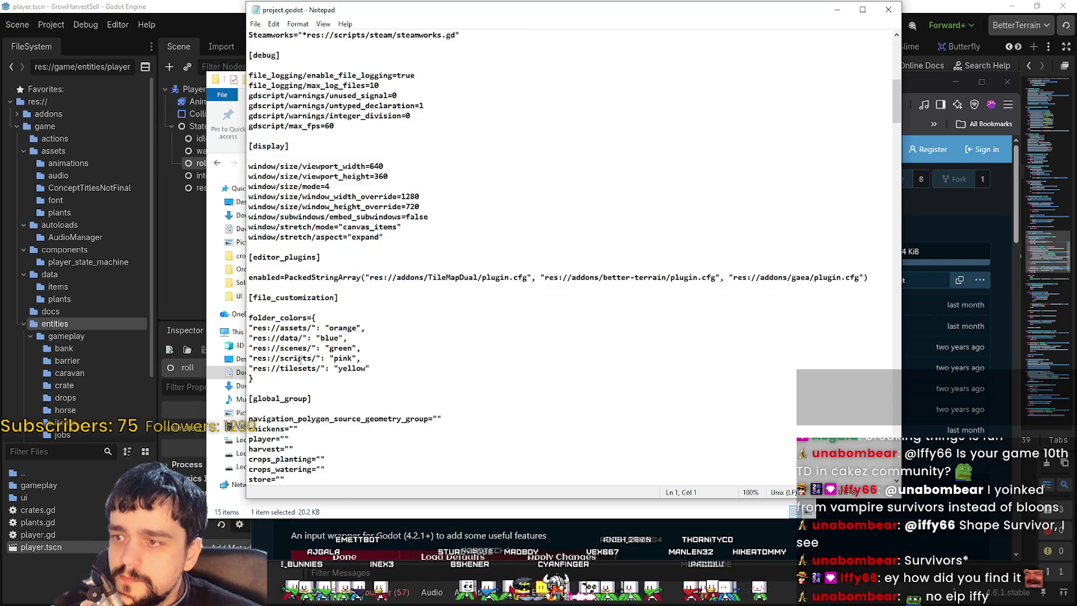
pyautogui.scroll(-1, 376, 336)
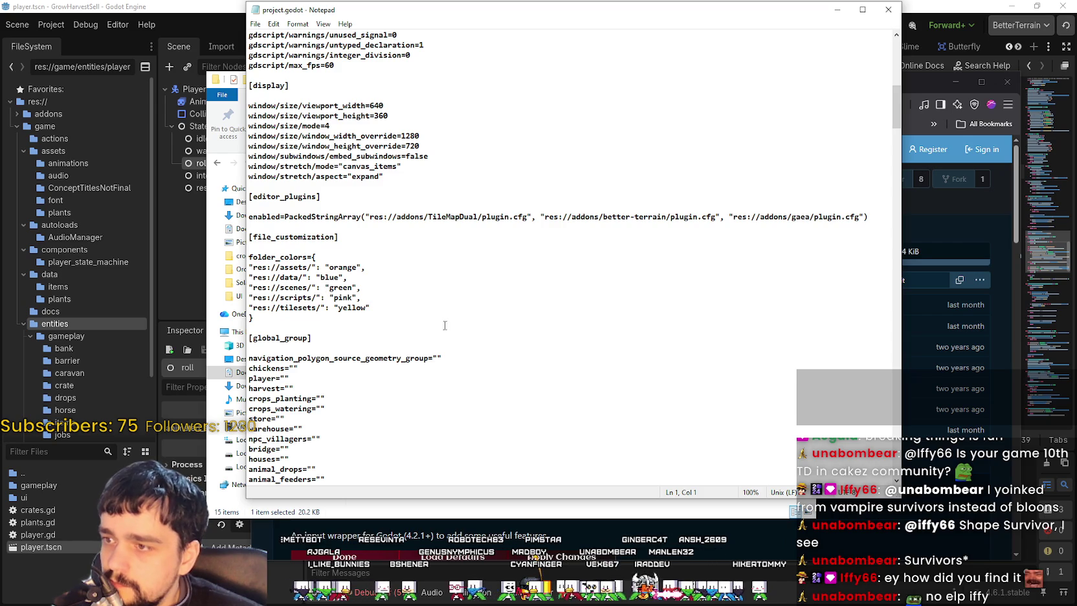
pyautogui.scroll(-4, 442, 323)
pyautogui.scroll(-5, 423, 327)
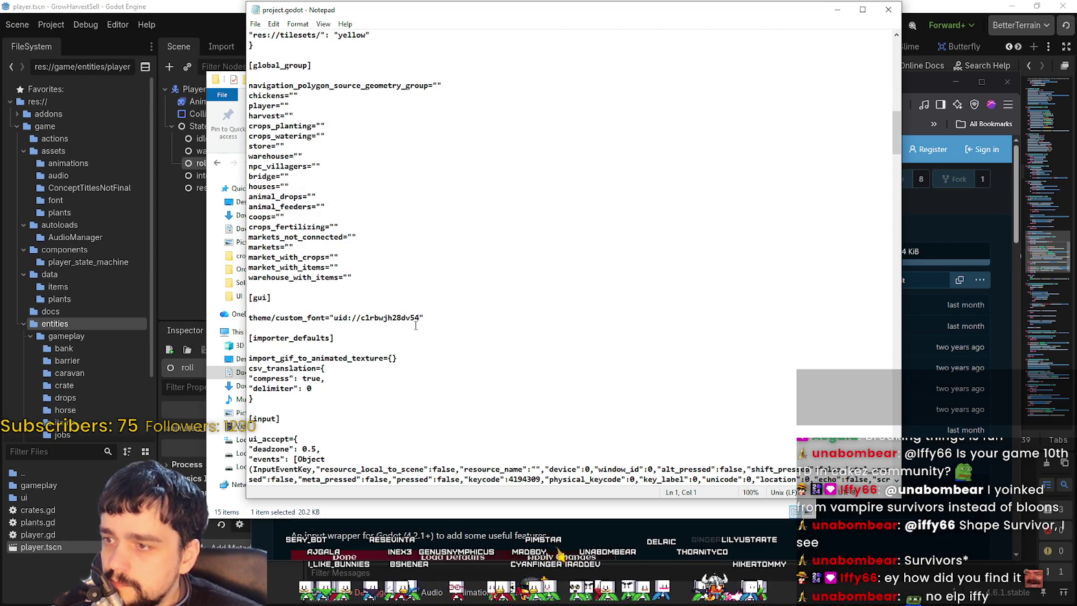
pyautogui.scroll(-1, 423, 327)
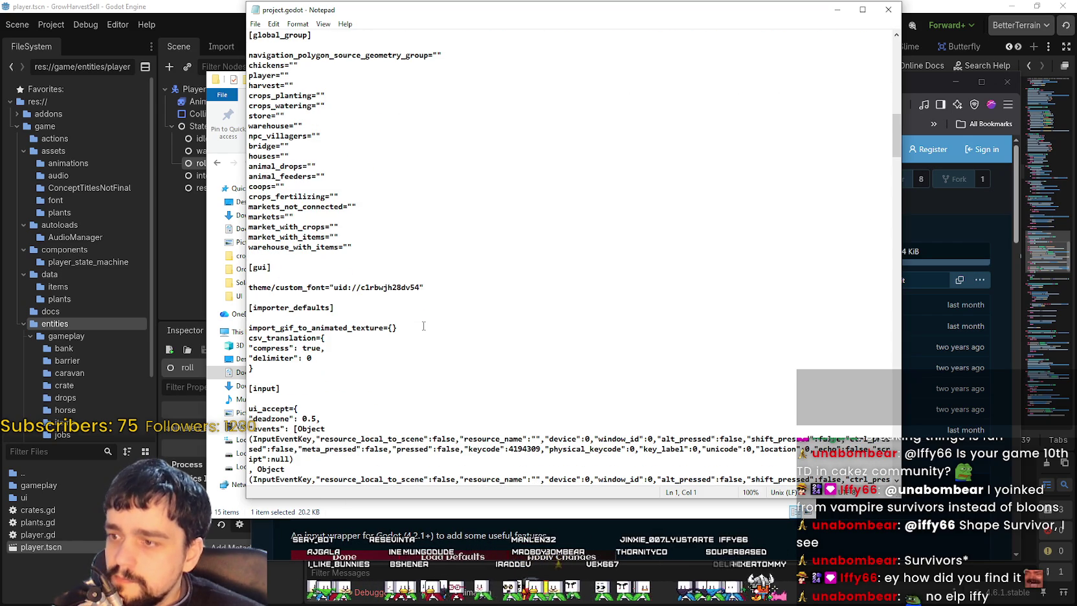
pyautogui.scroll(-4, 423, 325)
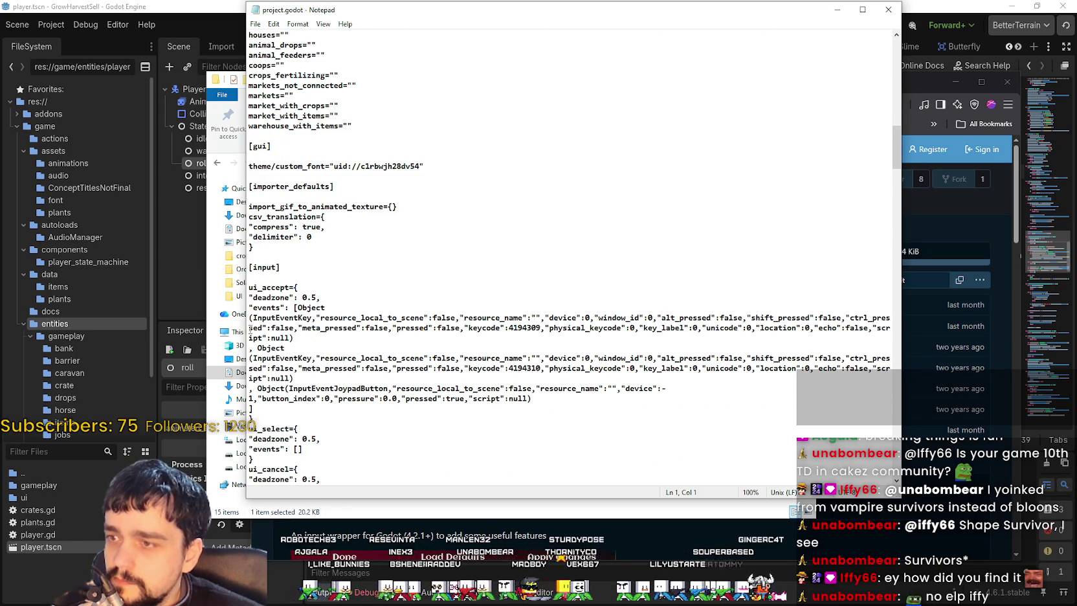
pyautogui.scroll(-8, 285, 286)
pyautogui.moveTo(896, 169)
pyautogui.mouseDown()
pyautogui.moveTo(895, 329)
pyautogui.moveTo(871, 460)
pyautogui.mouseUp()
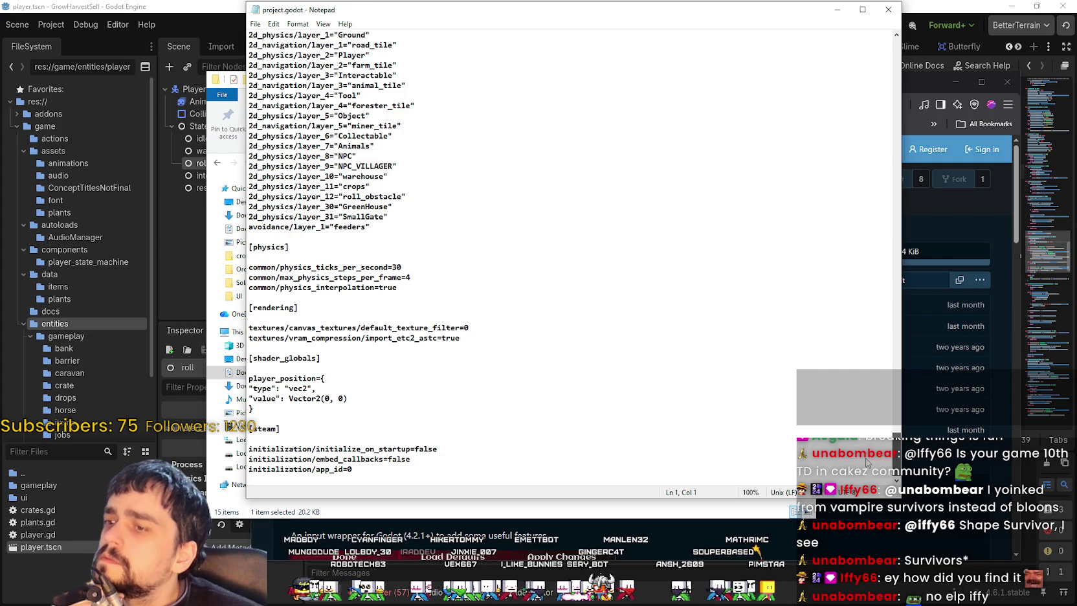
pyautogui.scroll(20, 865, 299)
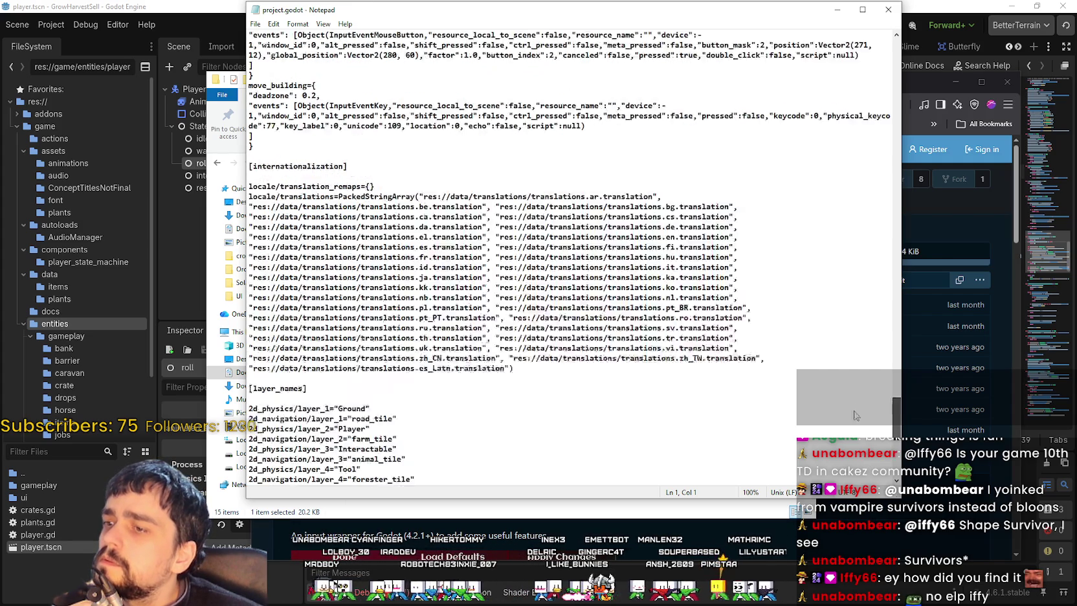
pyautogui.scroll(20, 865, 299)
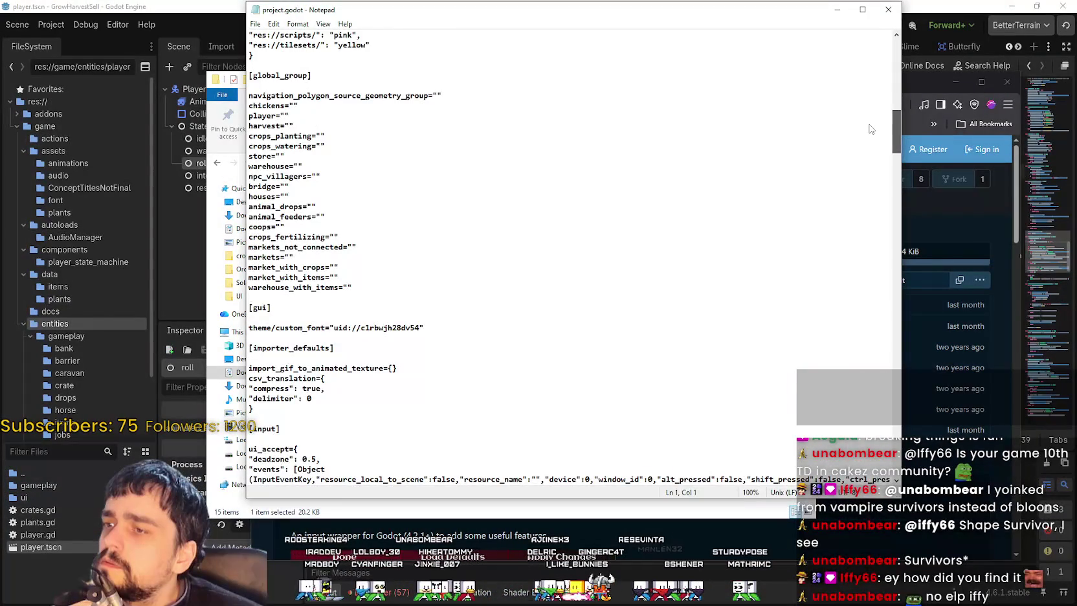
pyautogui.scroll(9, 870, 129)
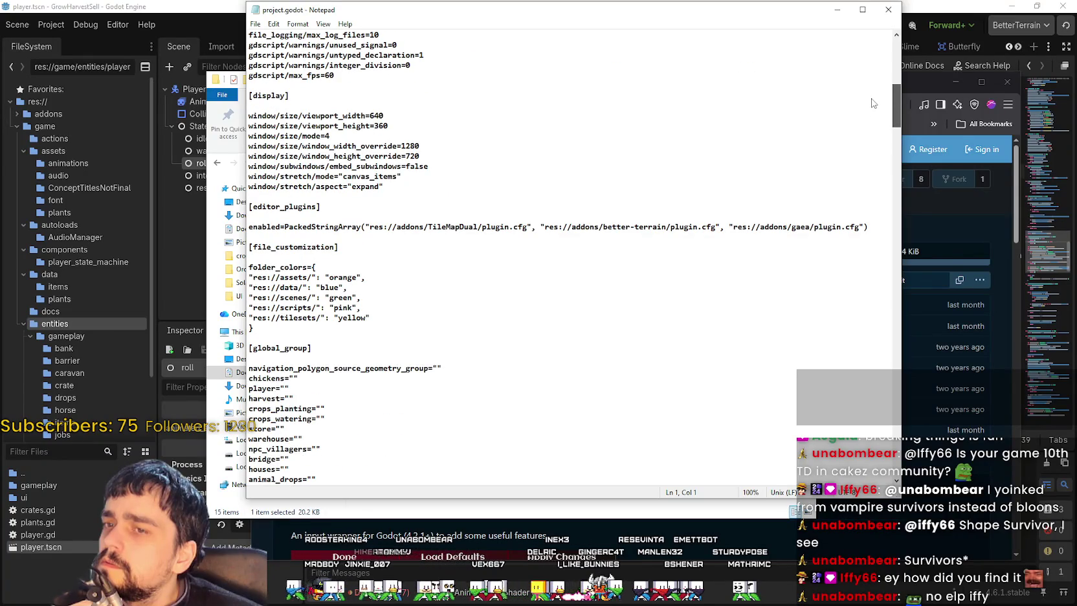
pyautogui.scroll(1, 871, 102)
pyautogui.scroll(2, 872, 103)
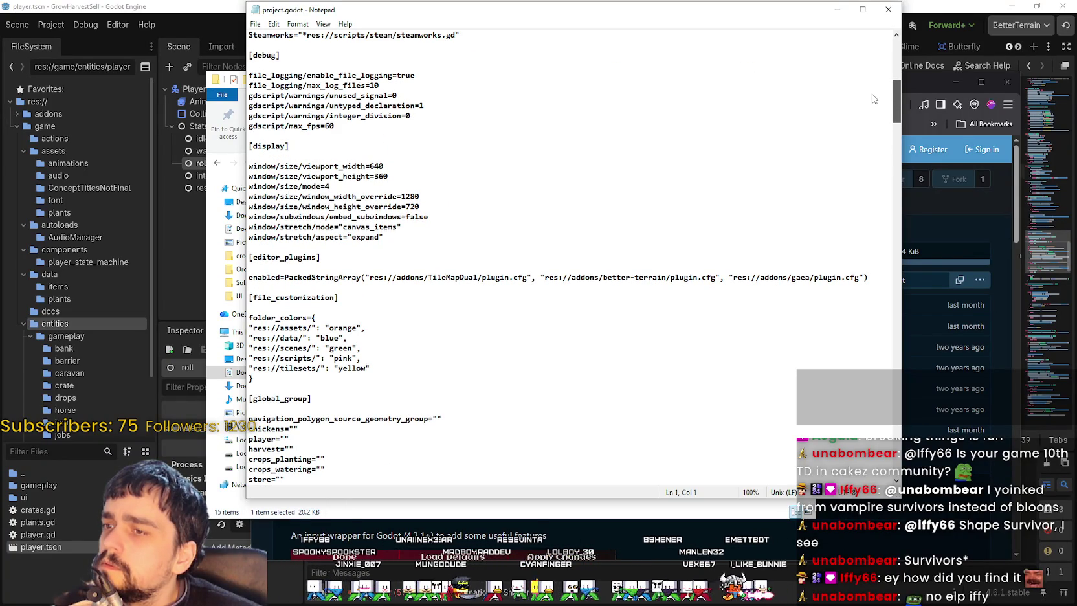
pyautogui.scroll(3, 874, 94)
pyautogui.scroll(2, 873, 92)
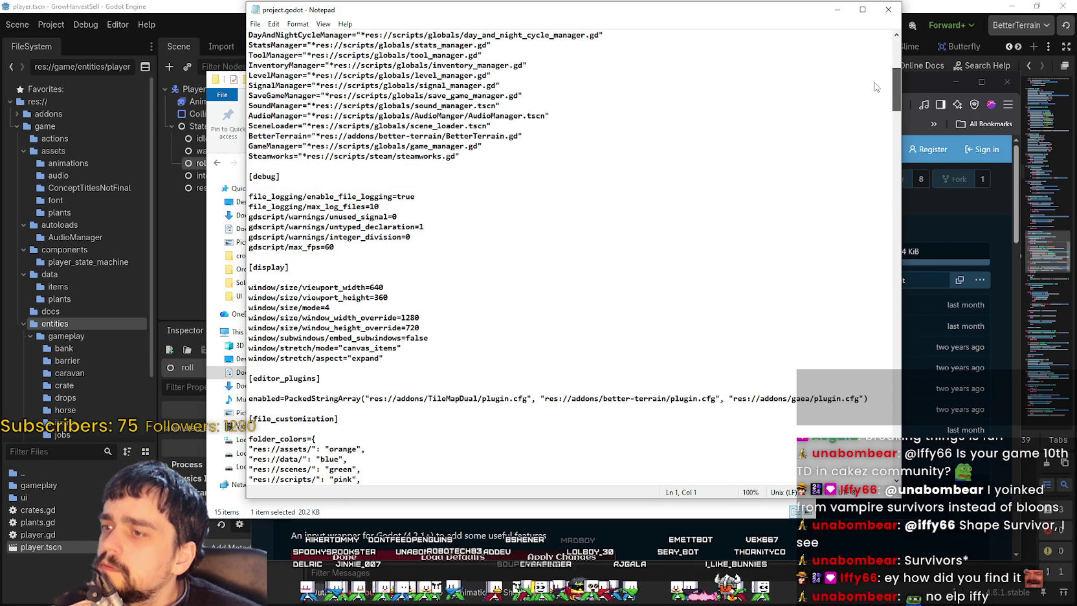
pyautogui.scroll(3, 874, 86)
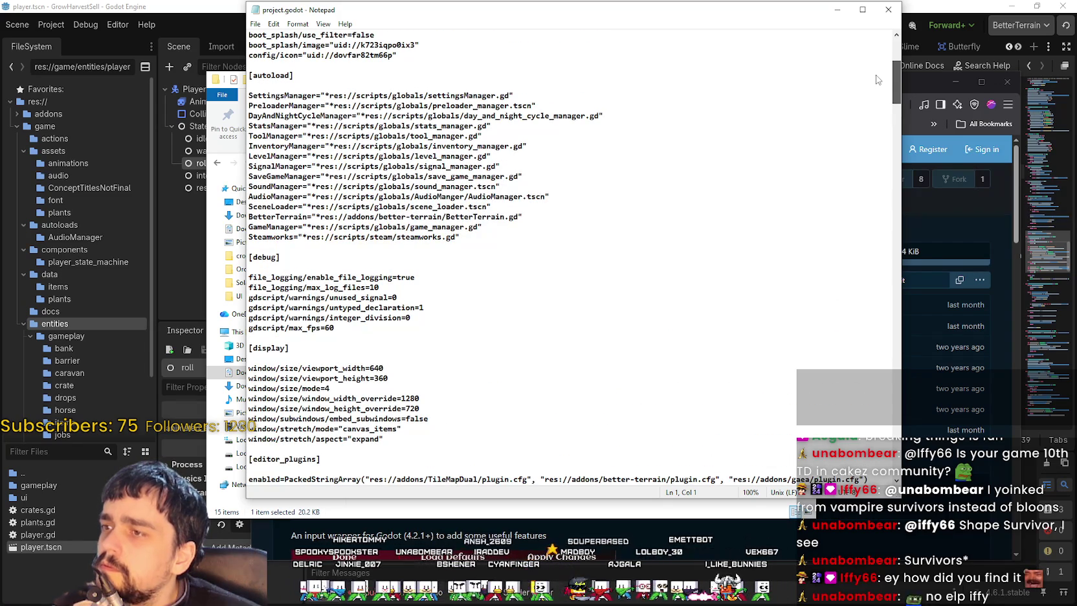
pyautogui.scroll(4, 877, 80)
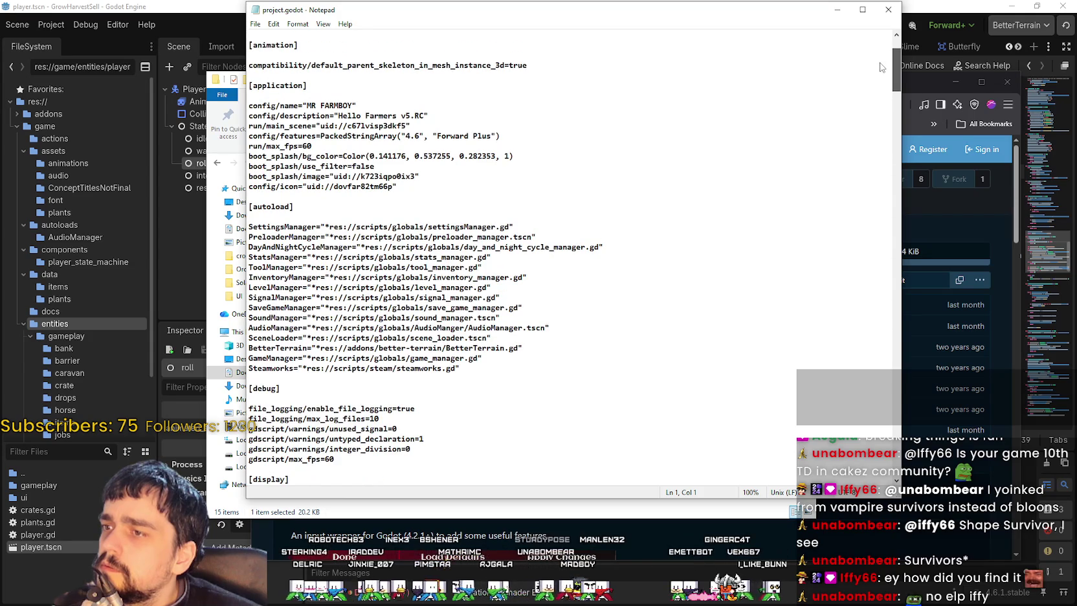
pyautogui.scroll(3, 880, 67)
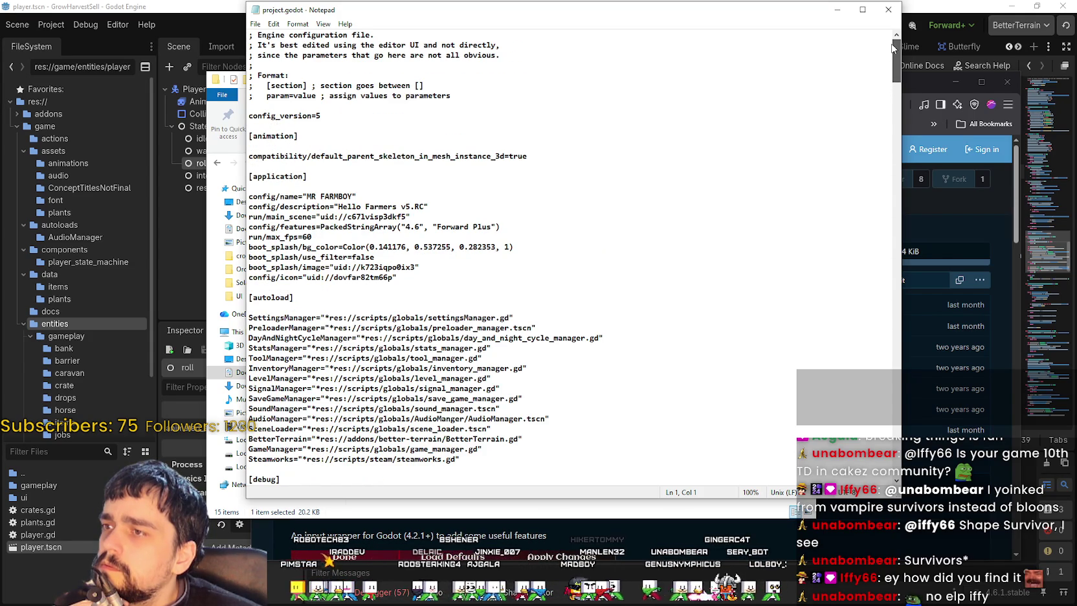
pyautogui.moveTo(893, 49); pyautogui.dragTo(893, 97)
pyautogui.click(888, 9)
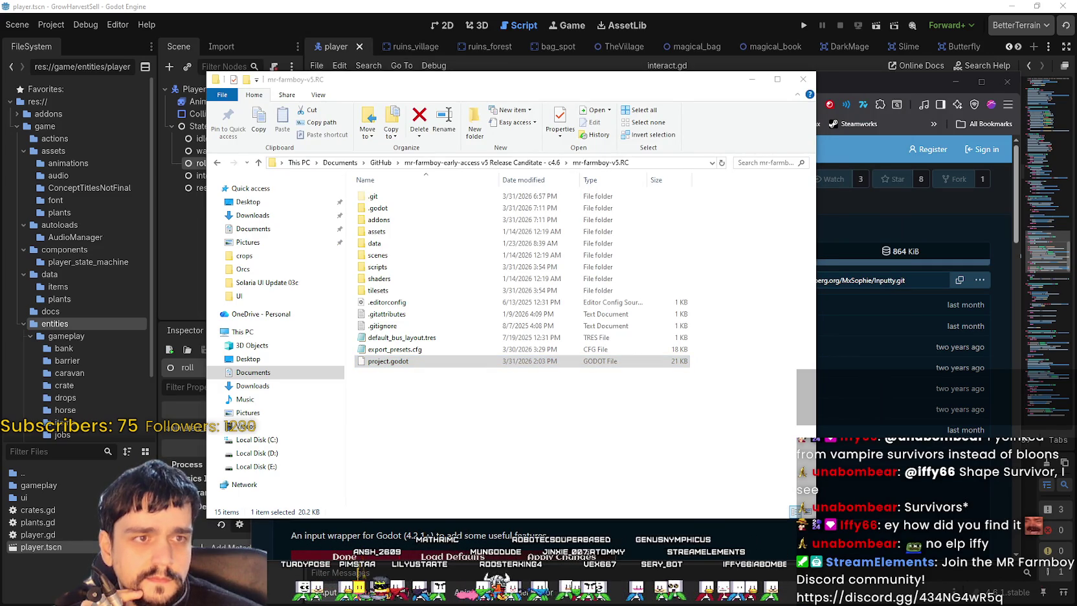
# Step: Return to the project folder and open project.godot in Godot
pyautogui.hotkey('alt', 'Tab')
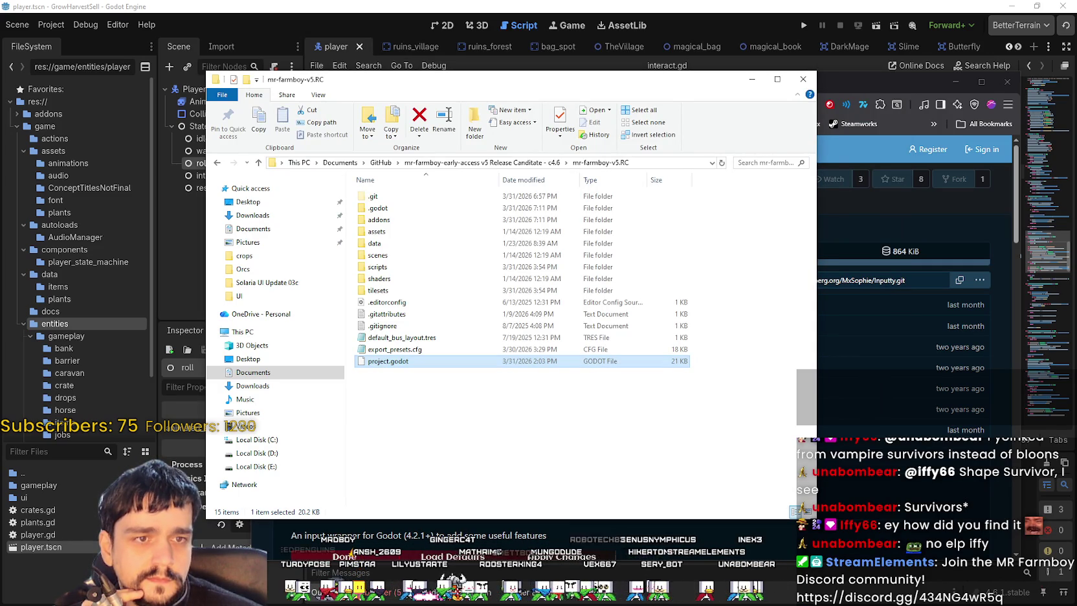
pyautogui.press('Return')
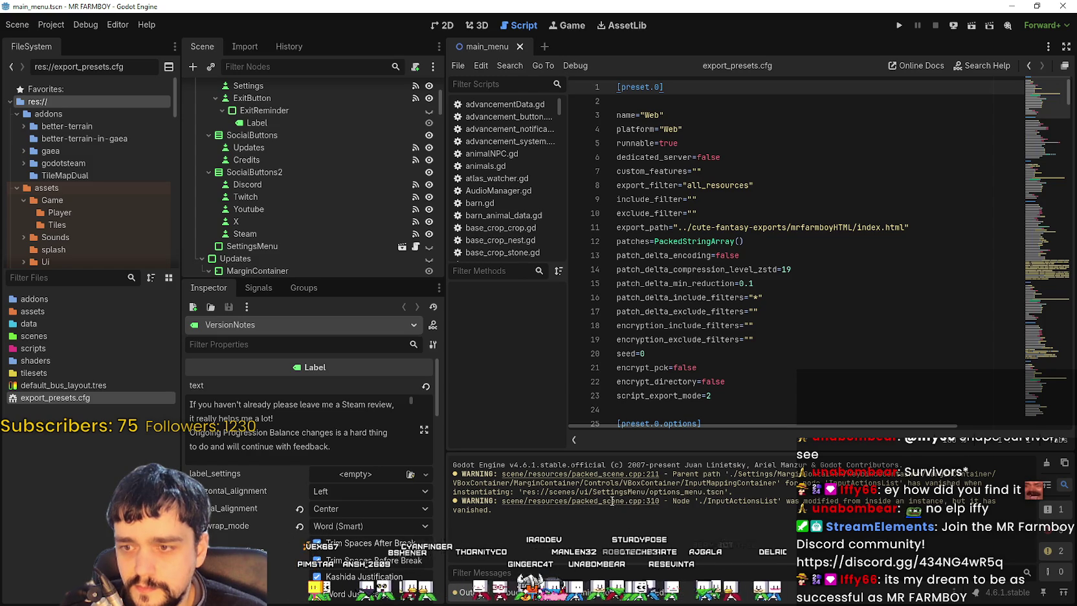
# Step: Switch the main view to the 2D canvas
pyautogui.scroll(-2, 614, 333)
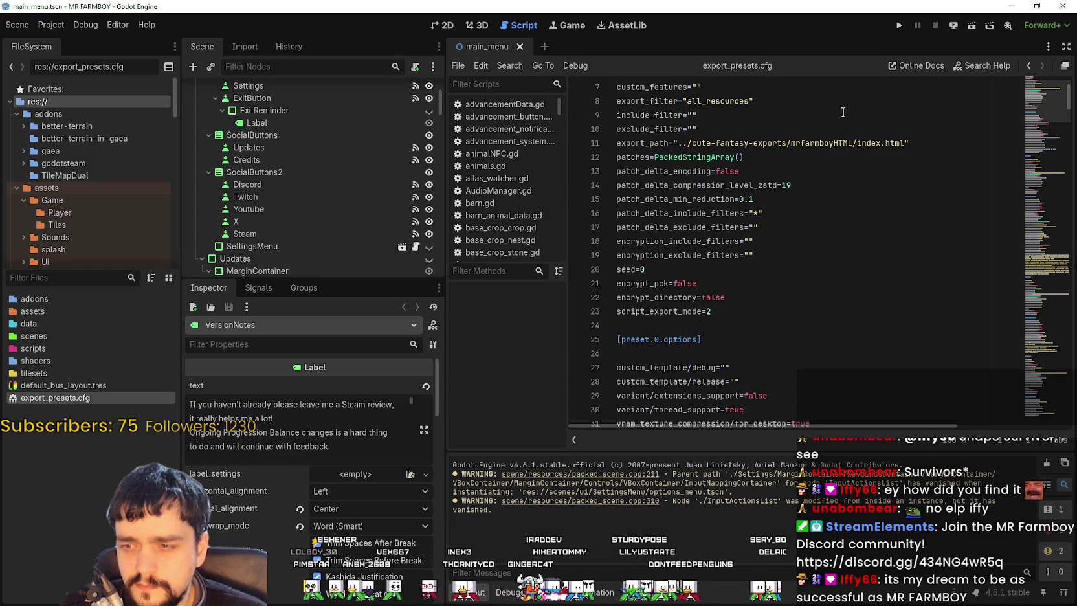
pyautogui.scroll(-2, 387, 178)
pyautogui.scroll(-2, 387, 178)
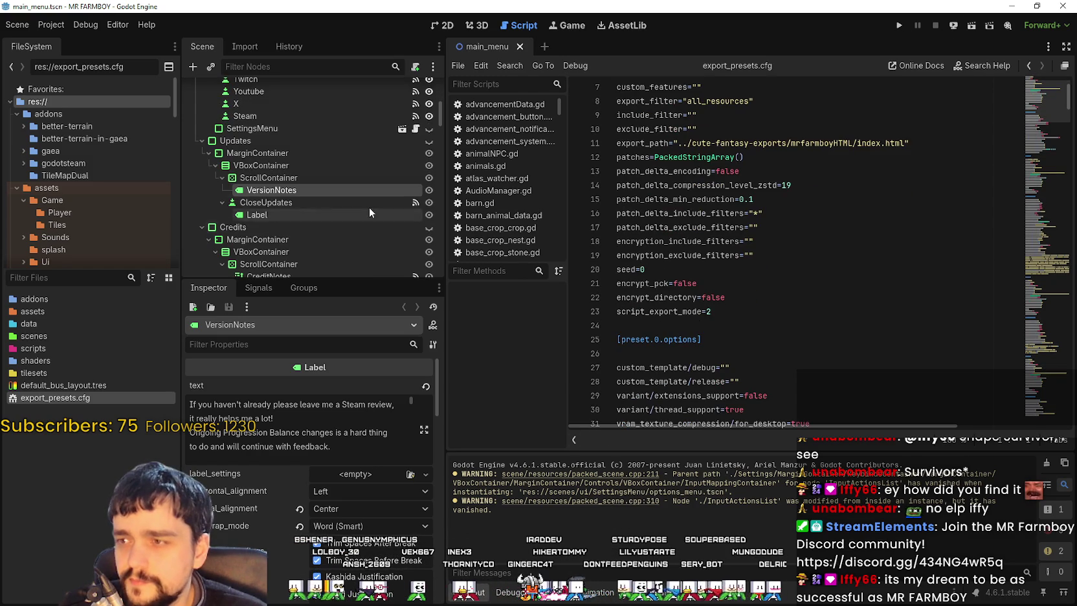
pyautogui.click(445, 26)
pyautogui.scroll(-3, 653, 199)
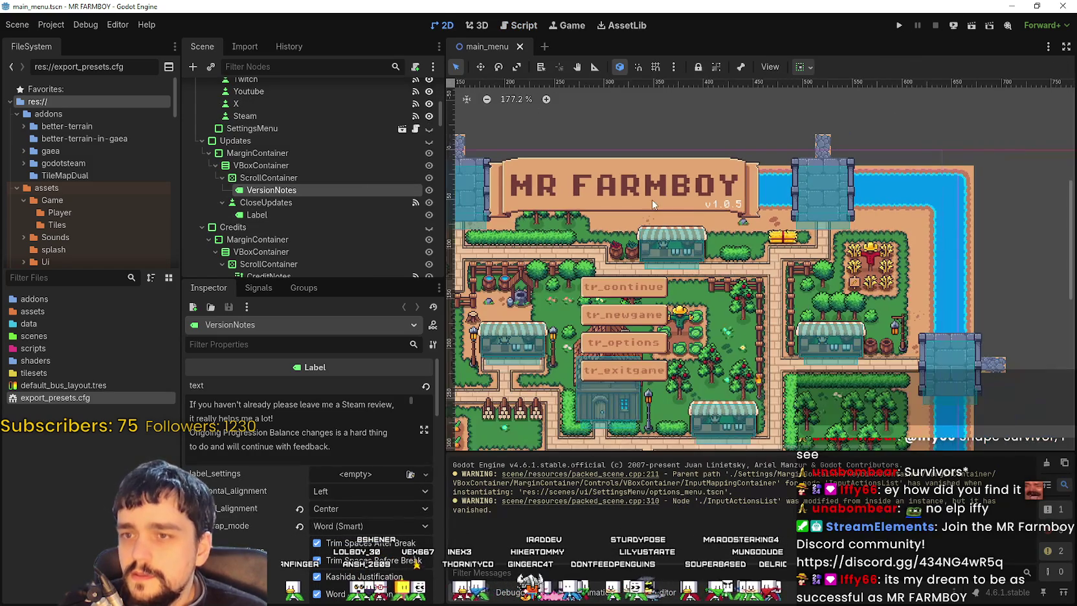
pyautogui.scroll(-6, 251, 225)
pyautogui.scroll(-18, 323, 221)
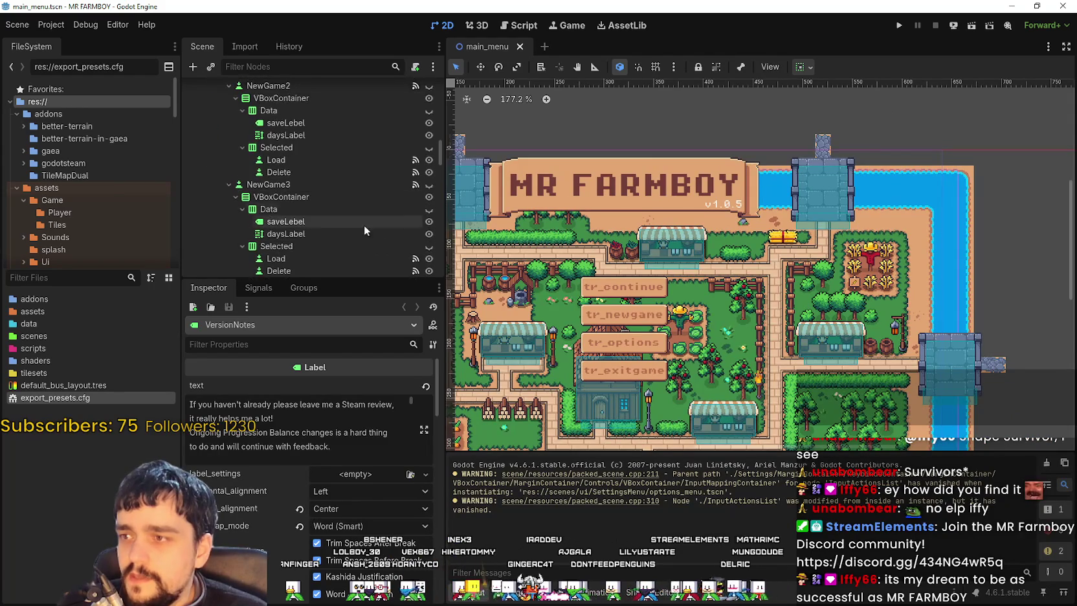
pyautogui.moveTo(435, 196); pyautogui.dragTo(434, 241)
pyautogui.scroll(-5, 435, 239)
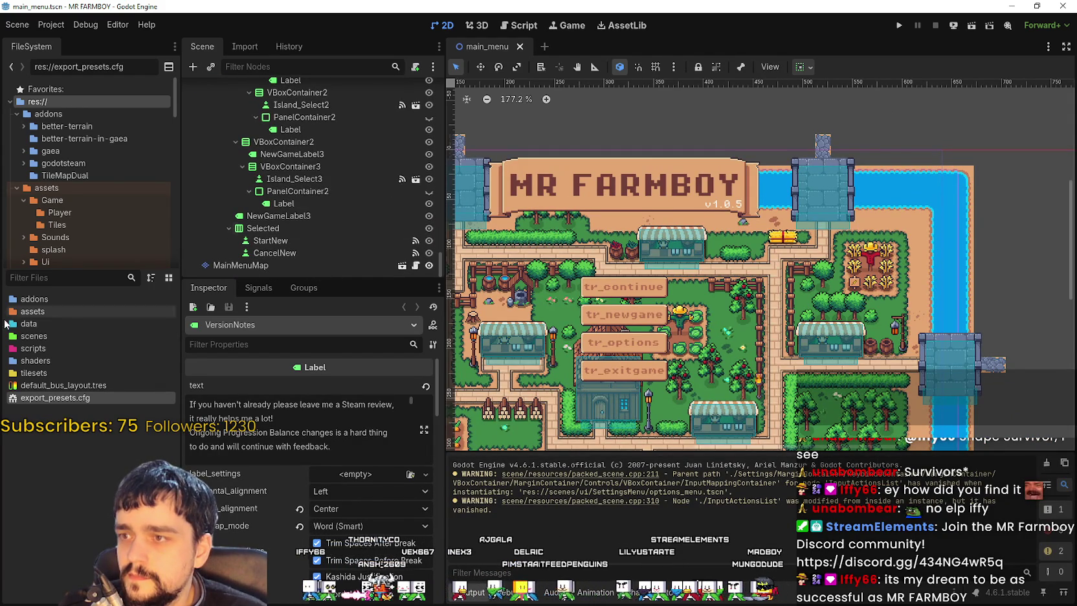
# Step: Filter FileSystem by 'setting' and open settingsMenu.tscn
pyautogui.click(76, 276)
pyautogui.write('setting')
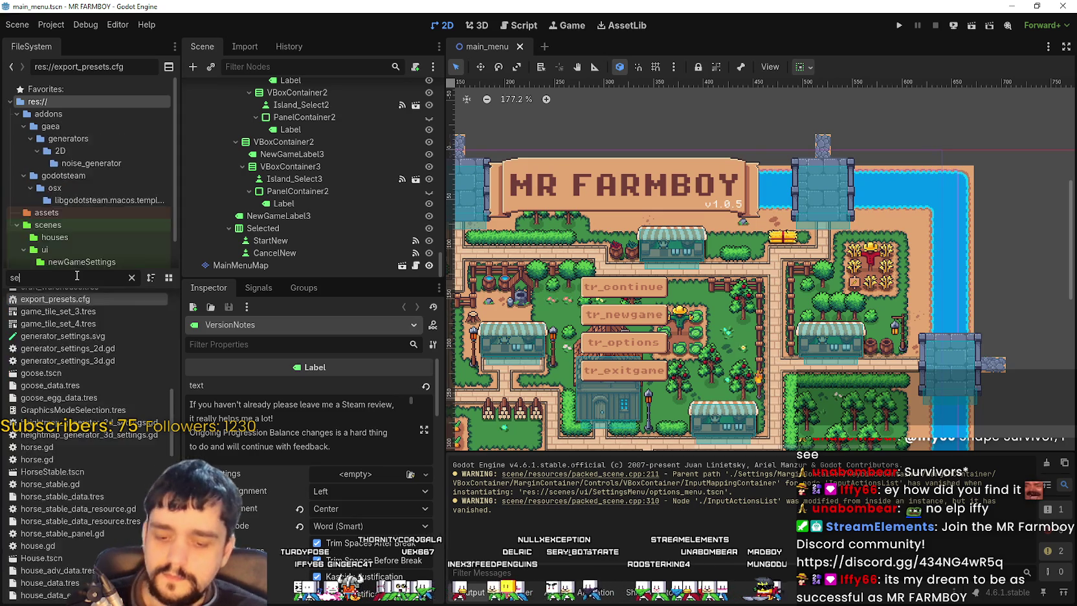
pyautogui.doubleClick(54, 397)
pyautogui.scroll(-2, 785, 215)
pyautogui.scroll(-10, 361, 188)
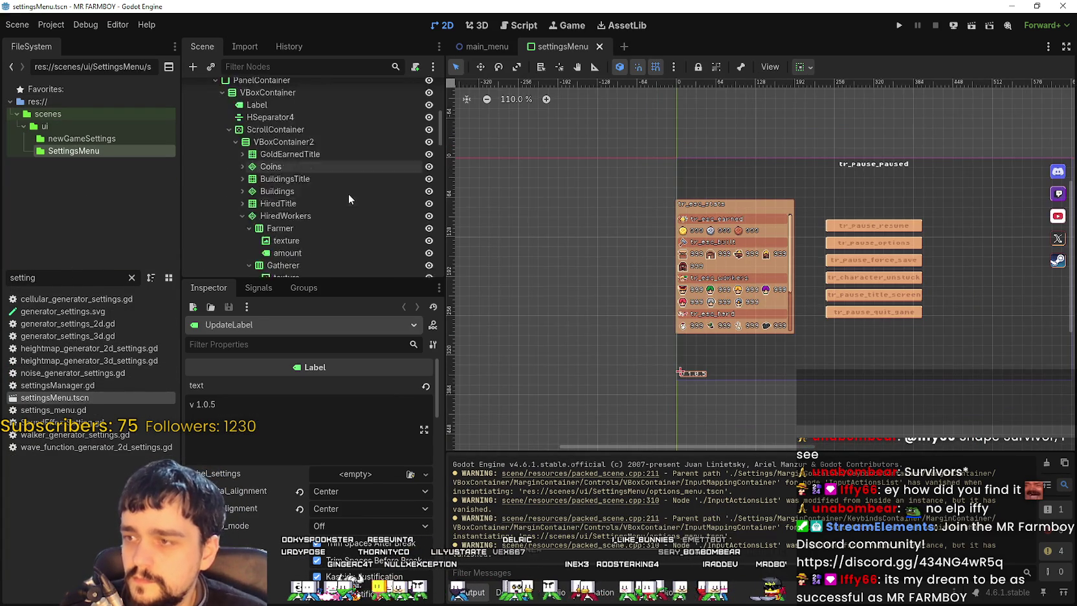
pyautogui.scroll(-5, 438, 183)
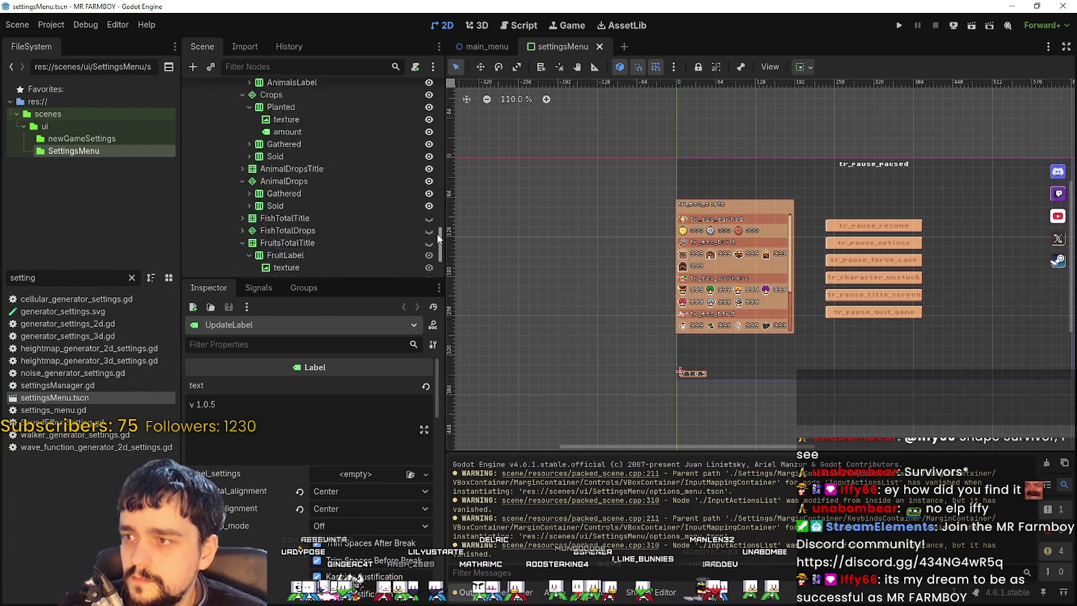
pyautogui.scroll(8, 362, 181)
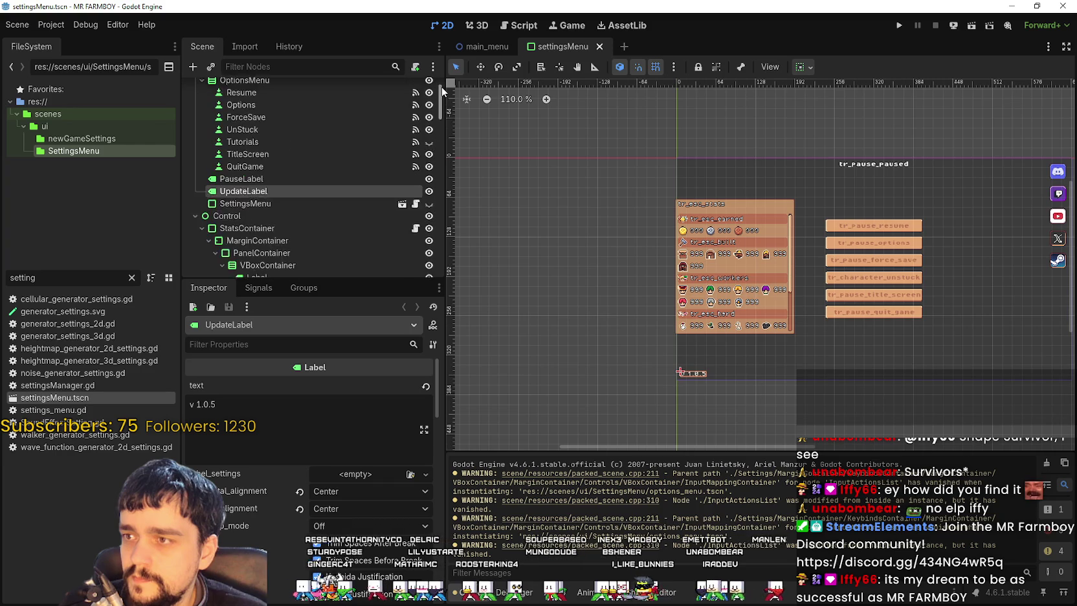
# Step: Open SettingsMenu's instanced options_menu scene and inspect the missing keybinds dependency
pyautogui.click(303, 214)
pyautogui.click(402, 215)
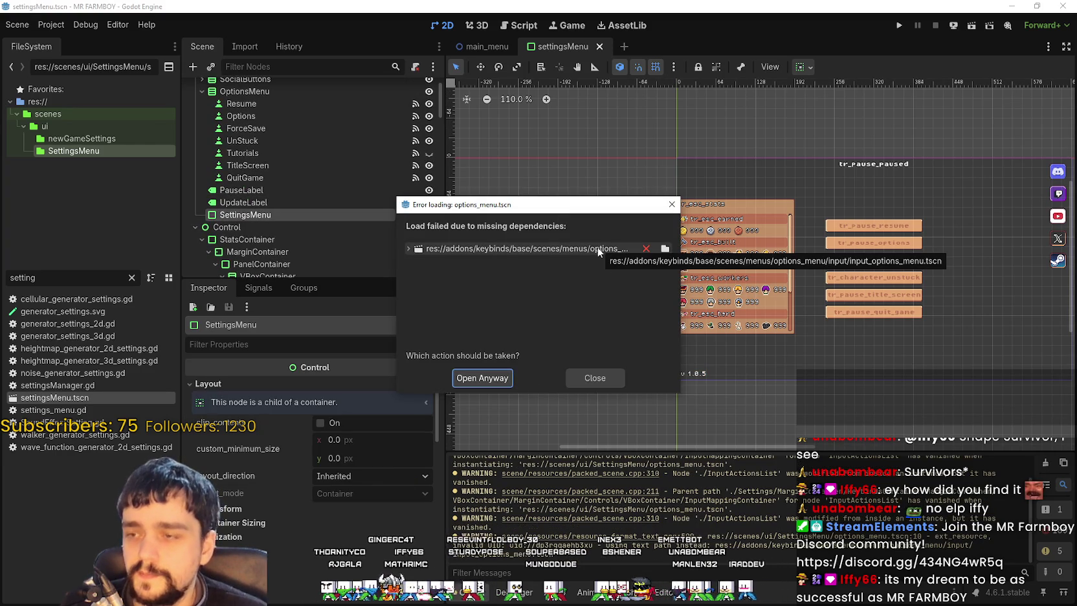
pyautogui.click(646, 253)
# Step: Open options_menu.tscn anyway despite its missing dependencies
pyautogui.click(502, 378)
pyautogui.scroll(-10, 386, 161)
pyautogui.scroll(7, 392, 157)
pyautogui.scroll(5, 397, 149)
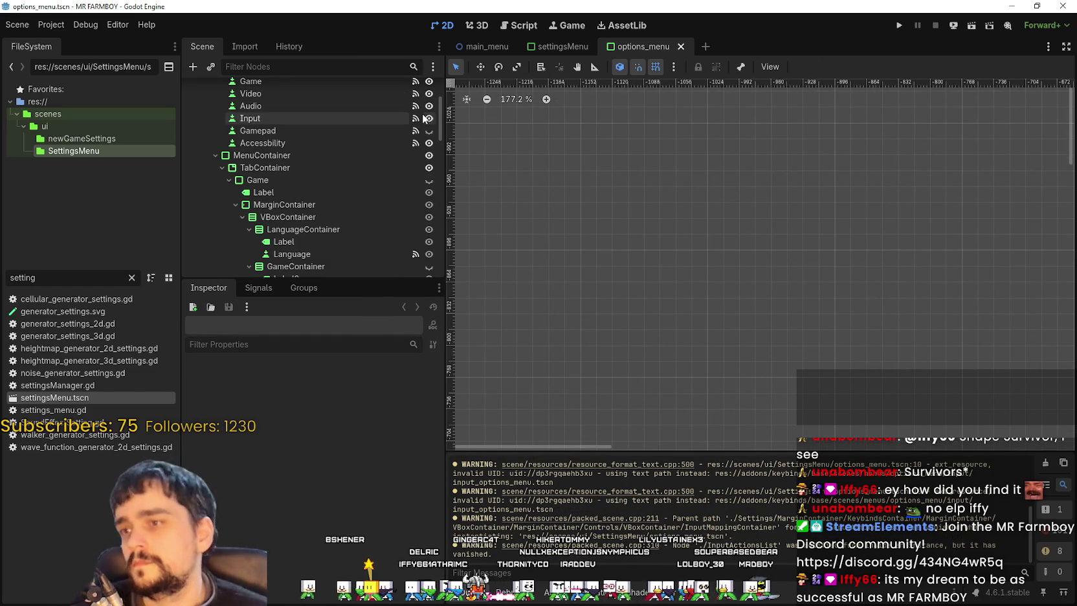
pyautogui.scroll(-10, 696, 243)
pyautogui.scroll(-2, 698, 244)
pyautogui.scroll(8, 683, 348)
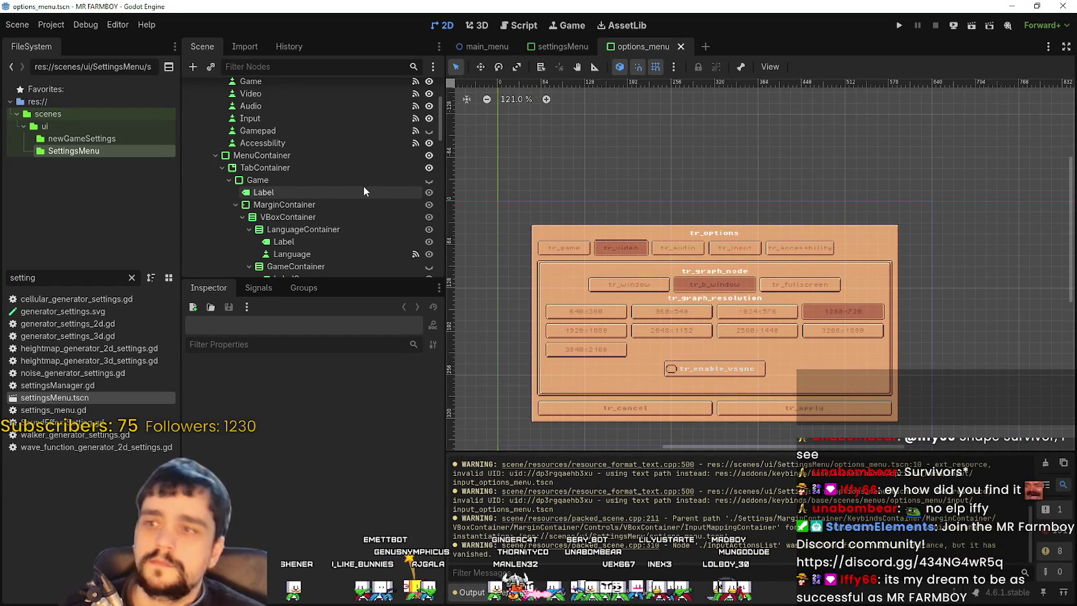
pyautogui.scroll(1, 363, 185)
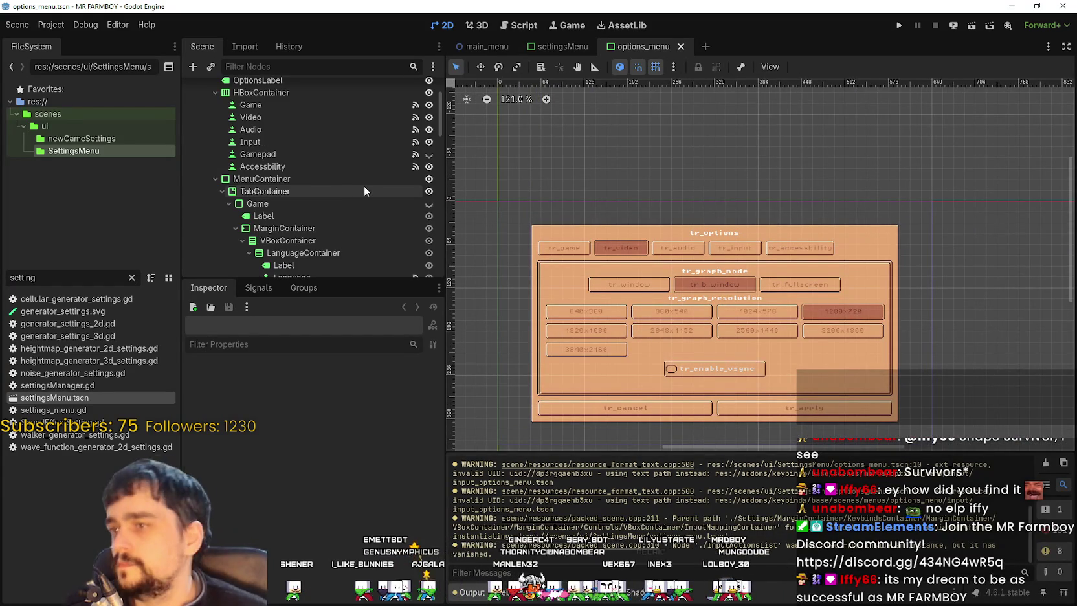
# Step: Collapse the Game node, expand Input, and show the Input tab while hiding Video
pyautogui.click(228, 203)
pyautogui.click(228, 239)
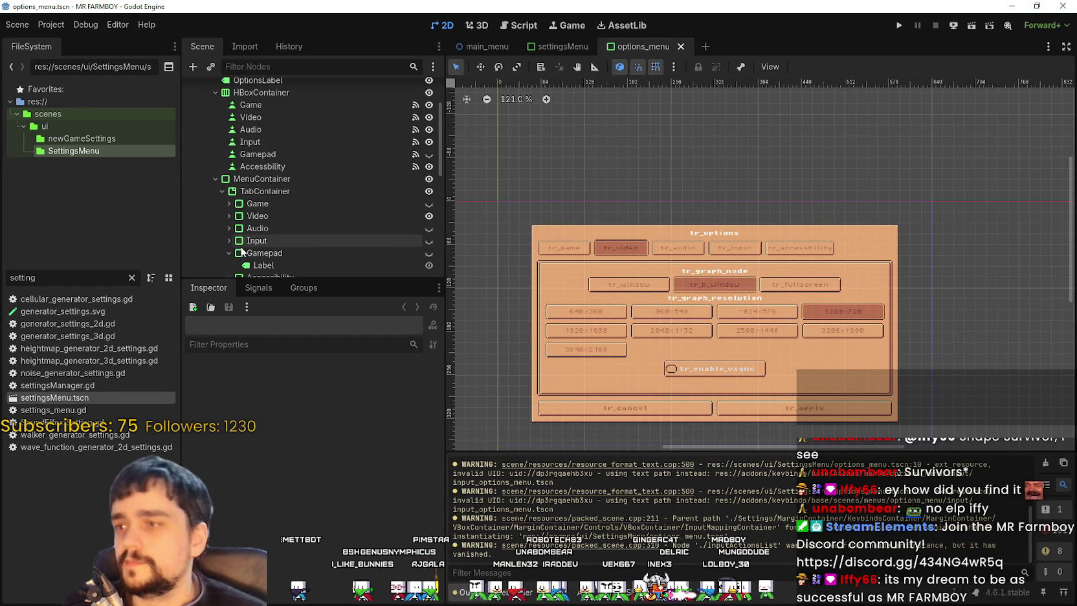
pyautogui.click(429, 240)
pyautogui.scroll(3, 719, 291)
pyautogui.scroll(-3, 316, 200)
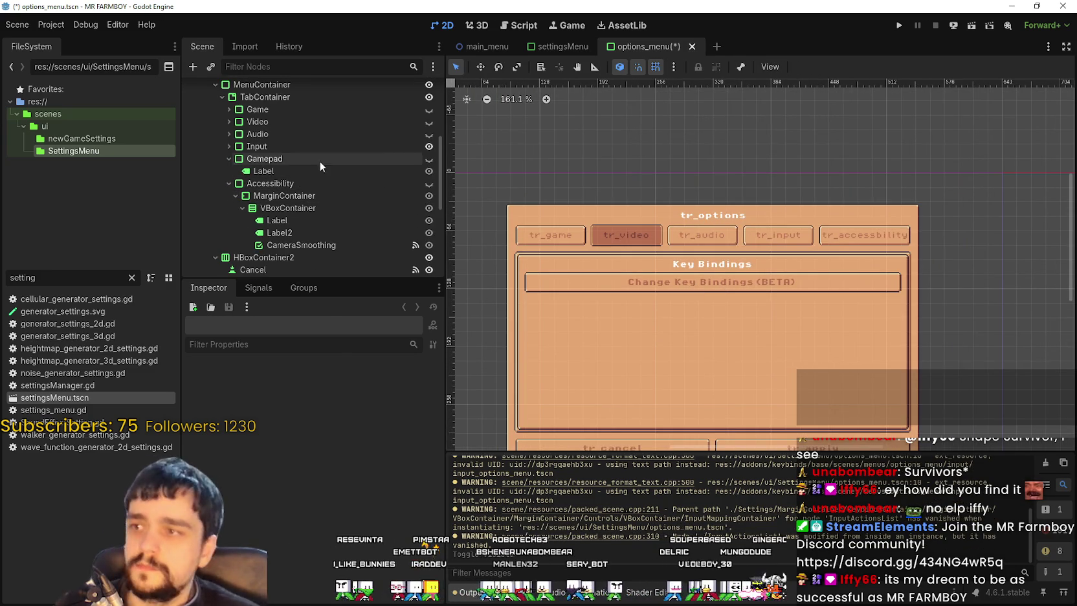
# Step: Make the KeybindsContainer node visible on the canvas
pyautogui.click(227, 146)
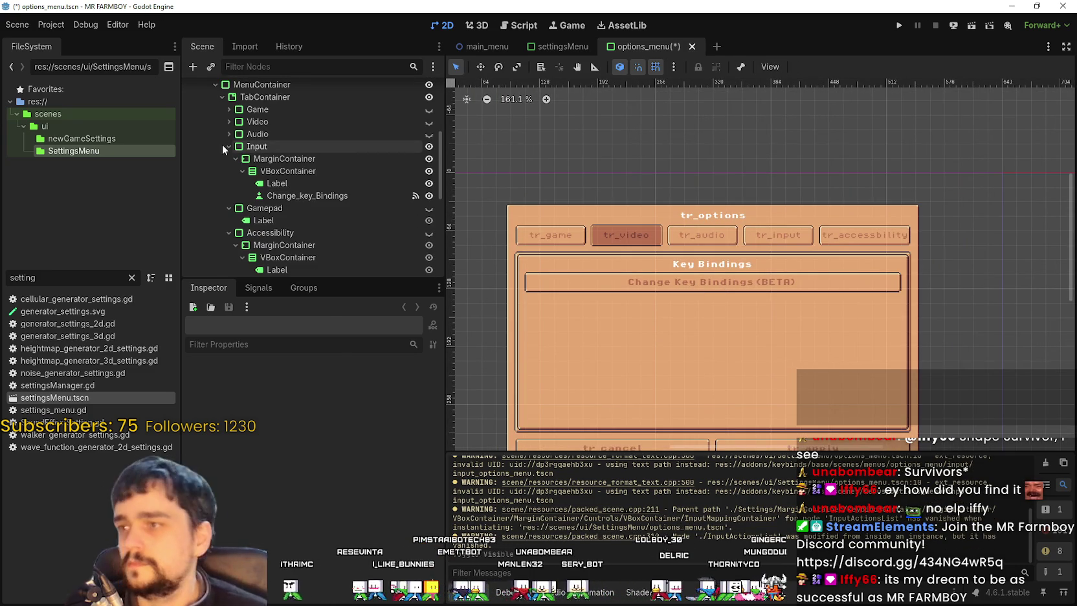
pyautogui.click(284, 196)
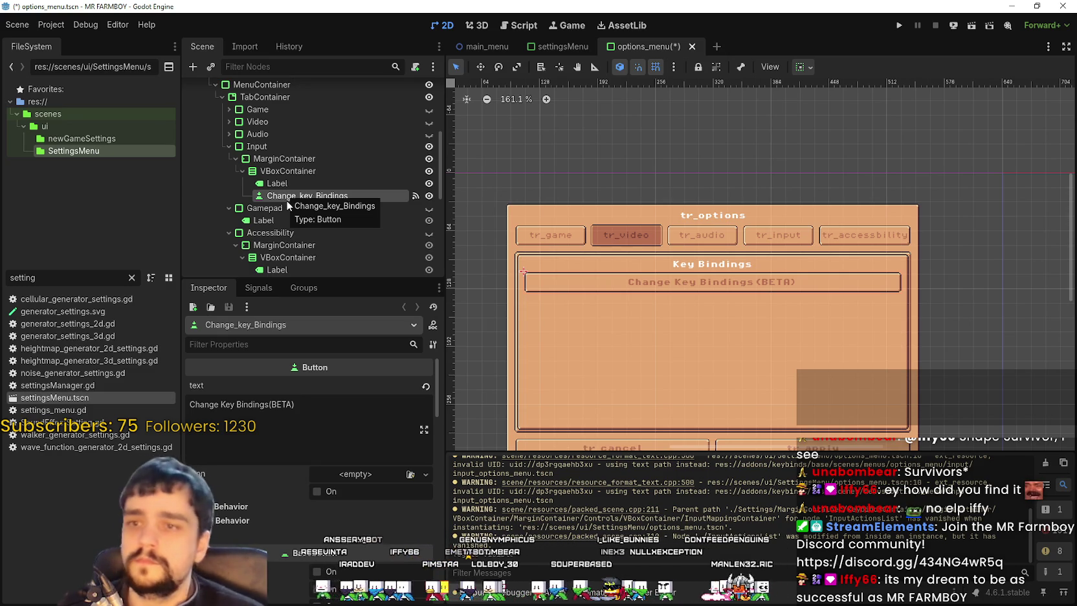
pyautogui.scroll(-4, 287, 202)
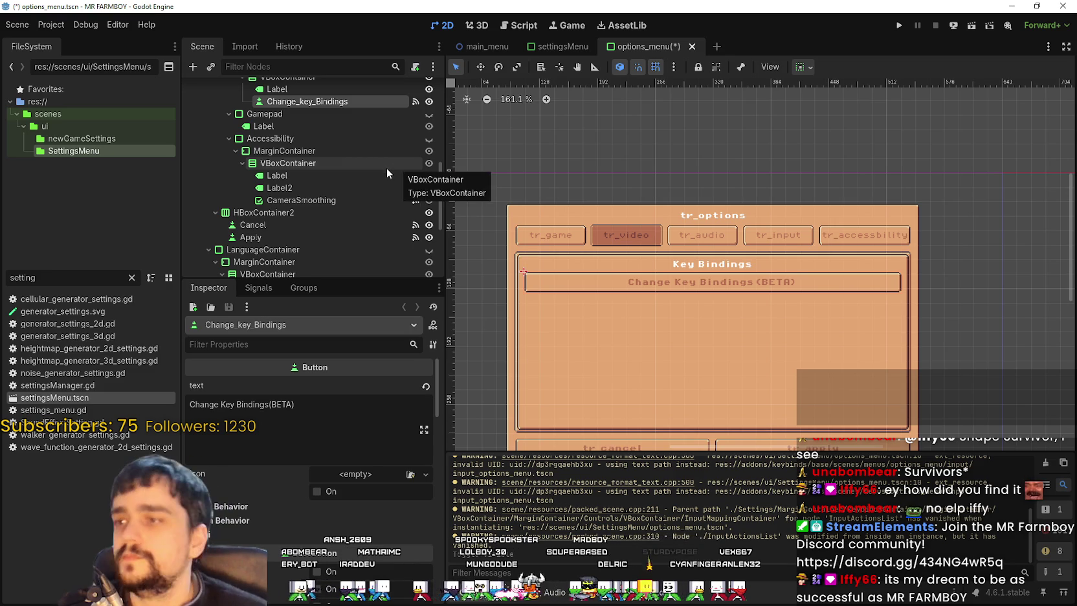
pyautogui.scroll(-6, 385, 170)
pyautogui.click(373, 193)
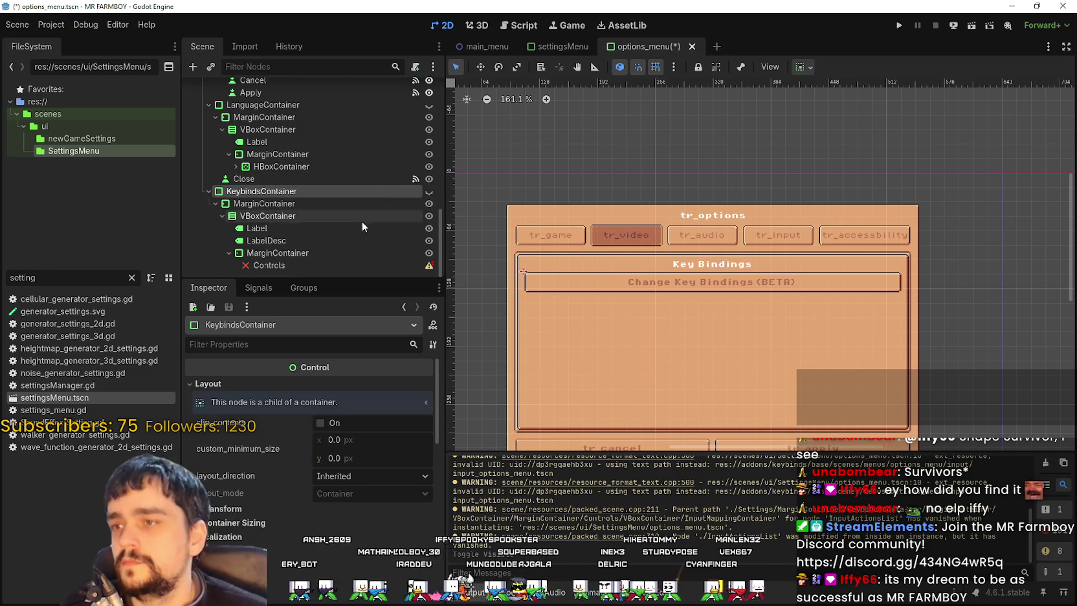
pyautogui.click(427, 192)
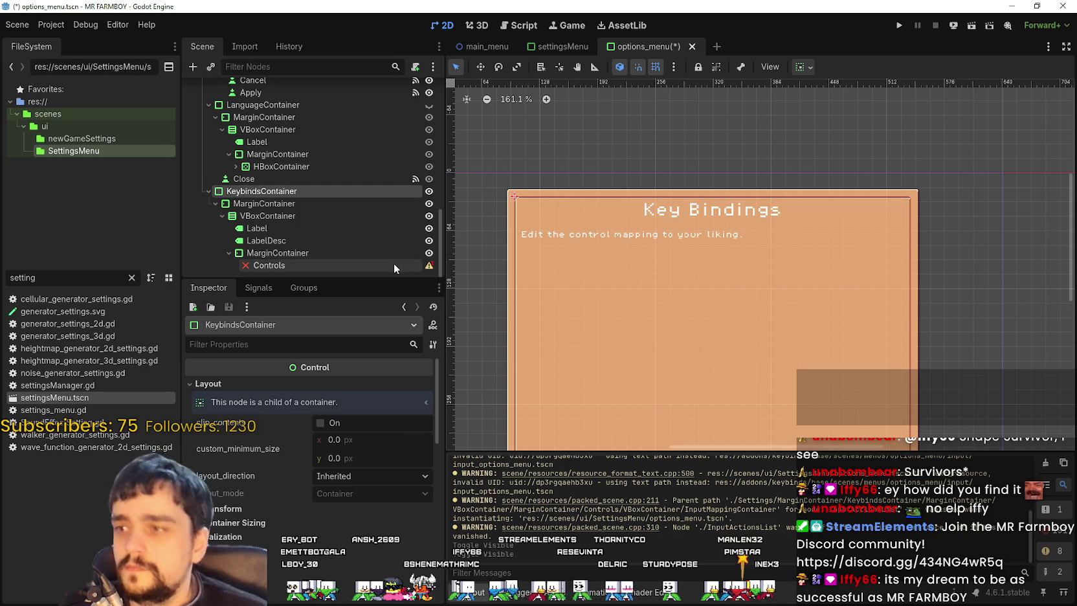
pyautogui.rightClick(319, 194)
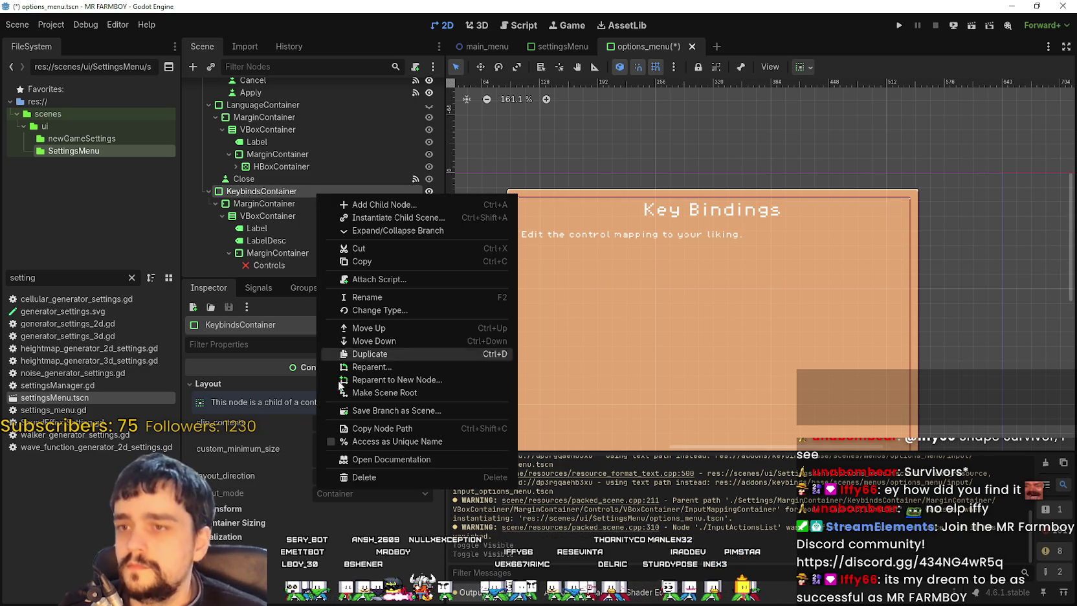
# Step: Delete the KeybindsContainer node and its children
pyautogui.click(388, 477)
pyautogui.click(497, 322)
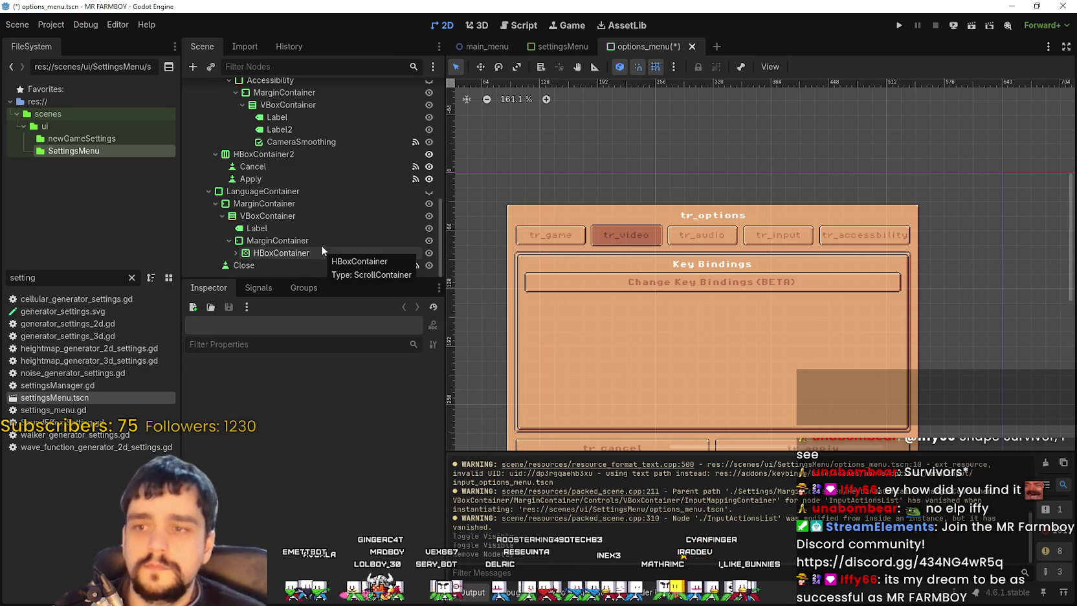
pyautogui.scroll(5, 323, 240)
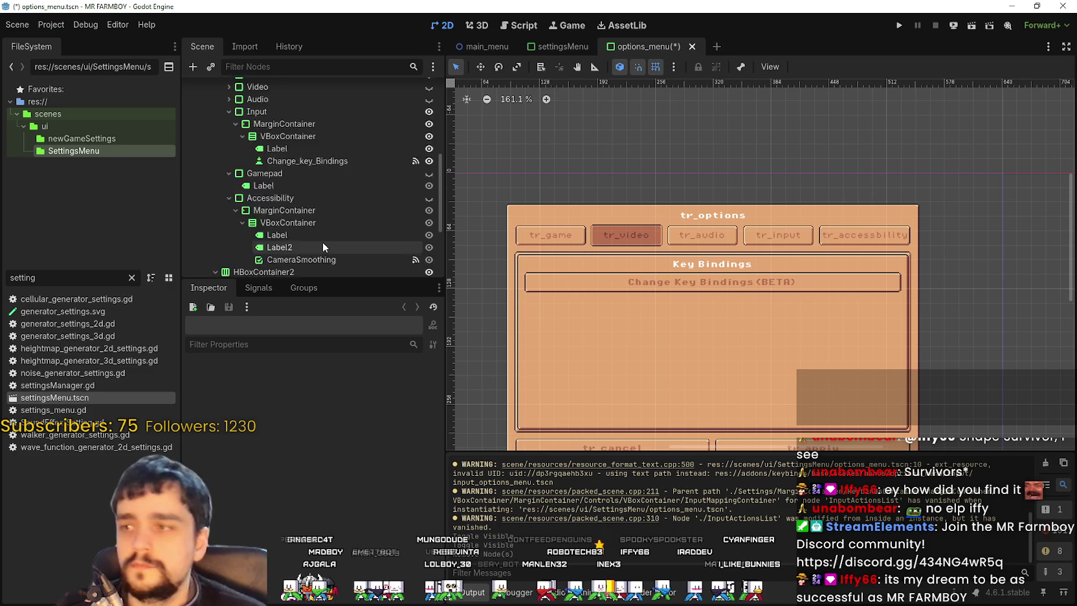
pyautogui.scroll(4, 324, 246)
# Step: Check Change_key_Bindings' pressed handler and its keybinds_container.show() line in the script
pyautogui.click(321, 255)
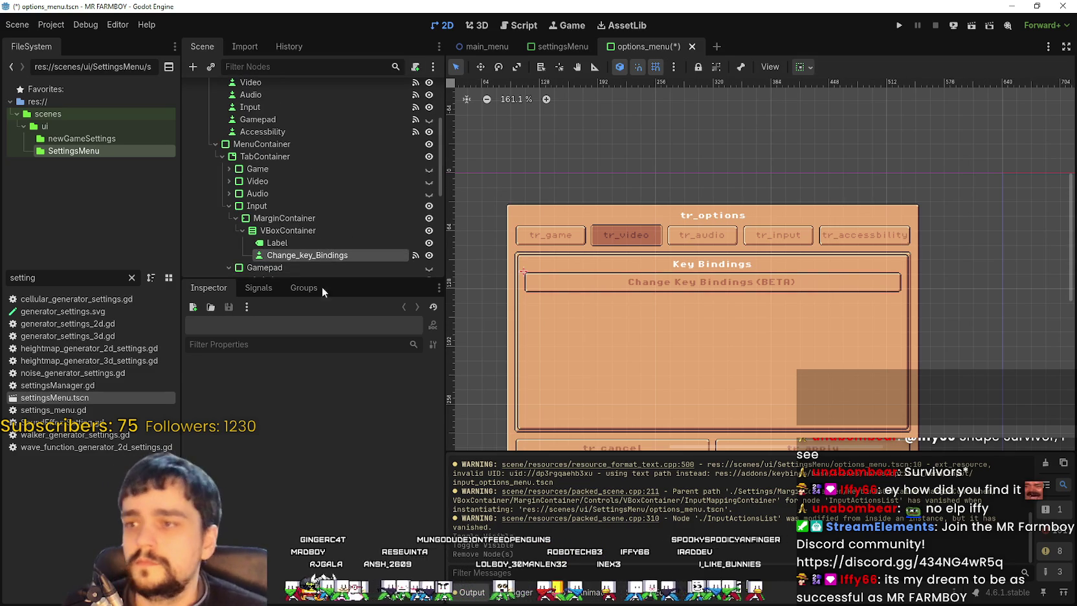
pyautogui.click(259, 287)
pyautogui.doubleClick(300, 379)
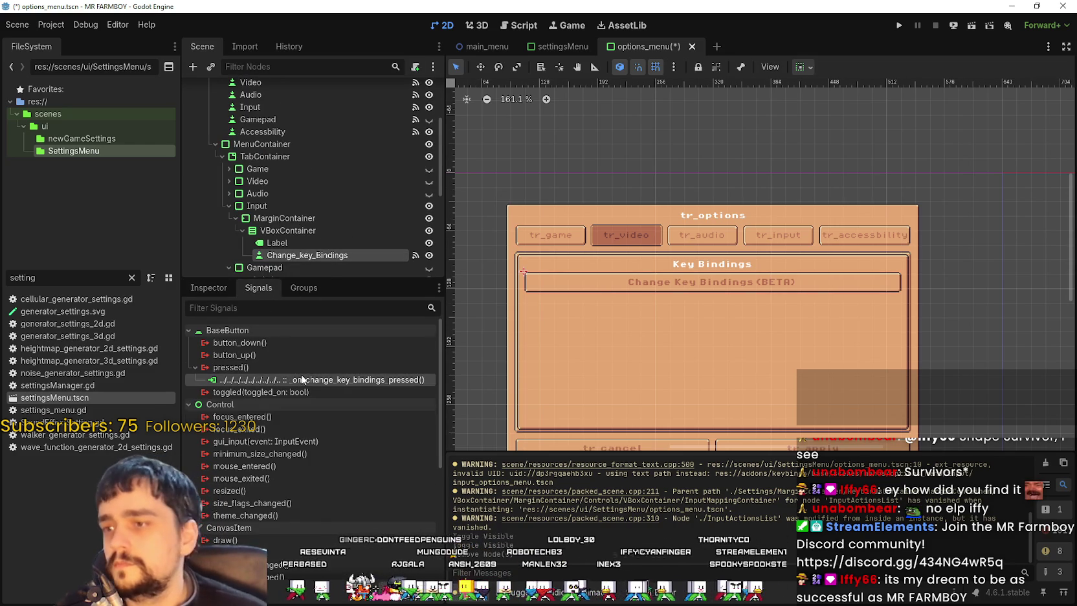
pyautogui.scroll(3, 712, 246)
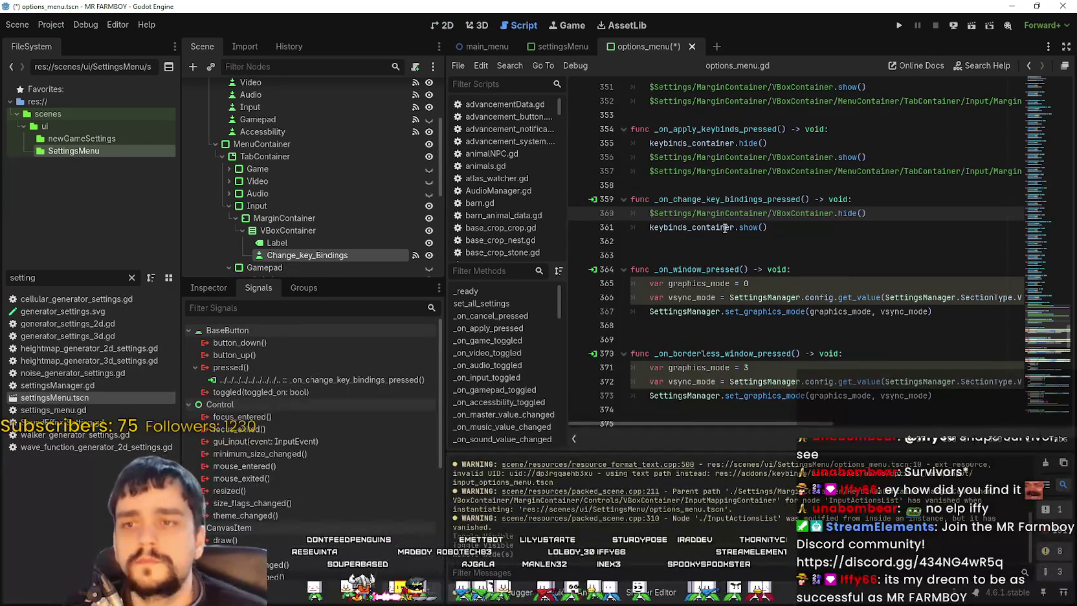
pyautogui.click(726, 229)
pyautogui.press('End')
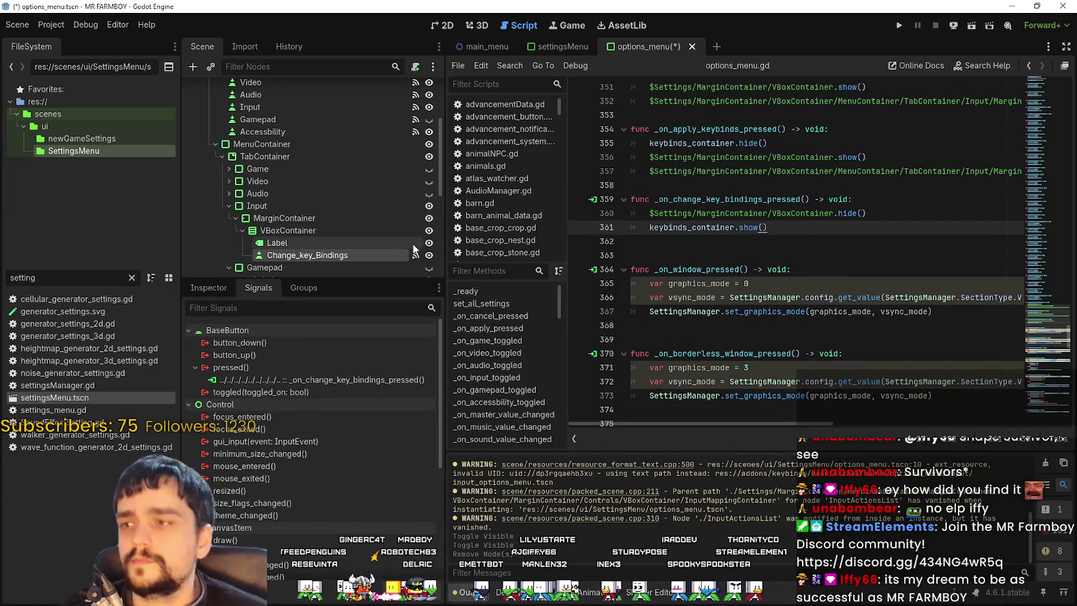
# Step: Show the Game tab again, hide Input, and save the options menu scene
pyautogui.click(449, 26)
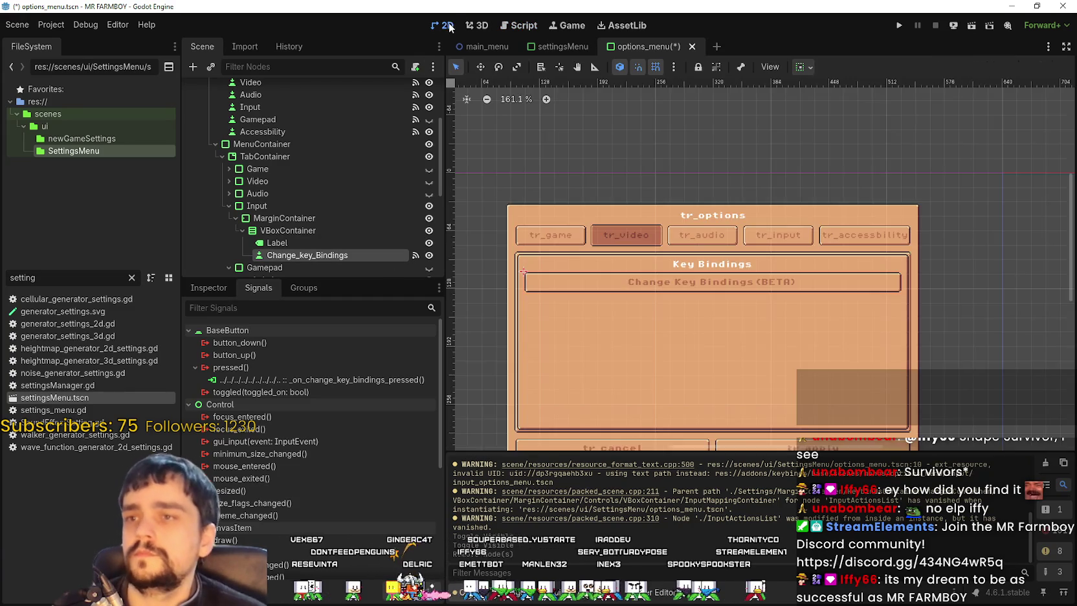
pyautogui.scroll(-2, 654, 191)
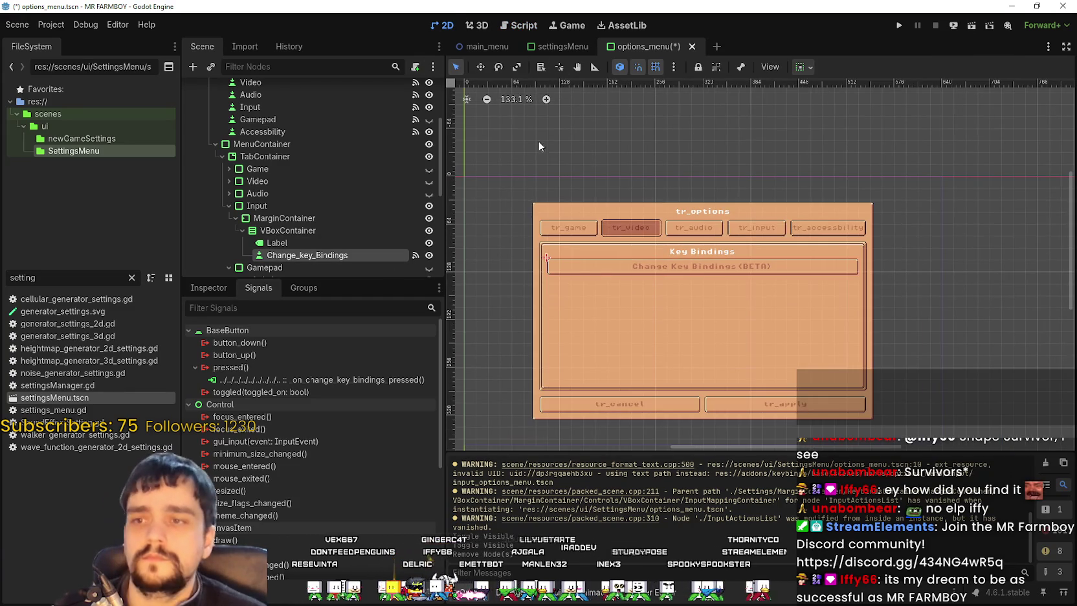
pyautogui.click(429, 169)
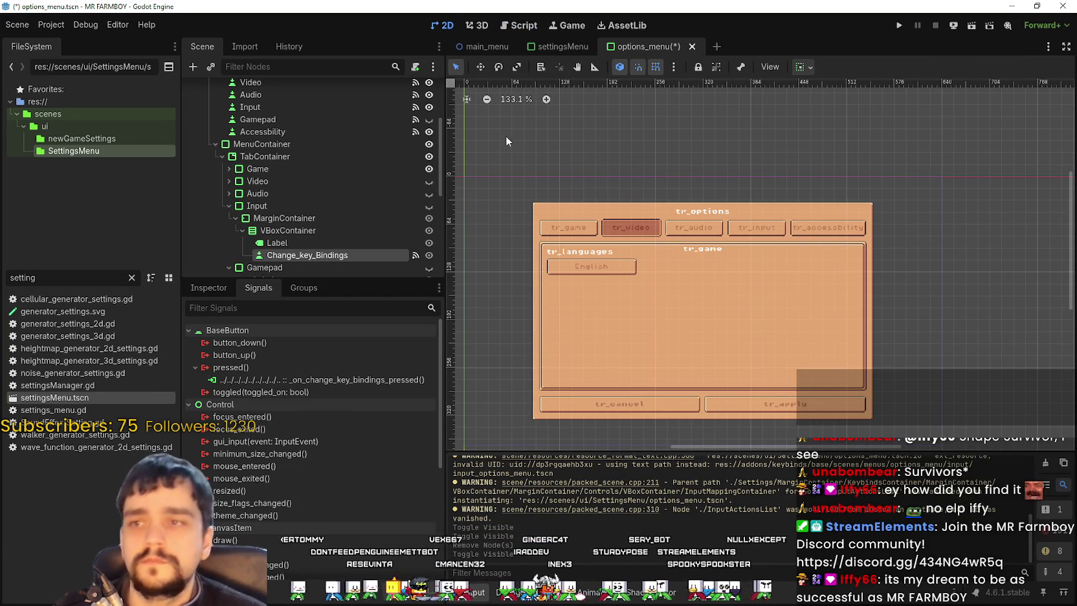
pyautogui.hotkey('ctrl', 's')
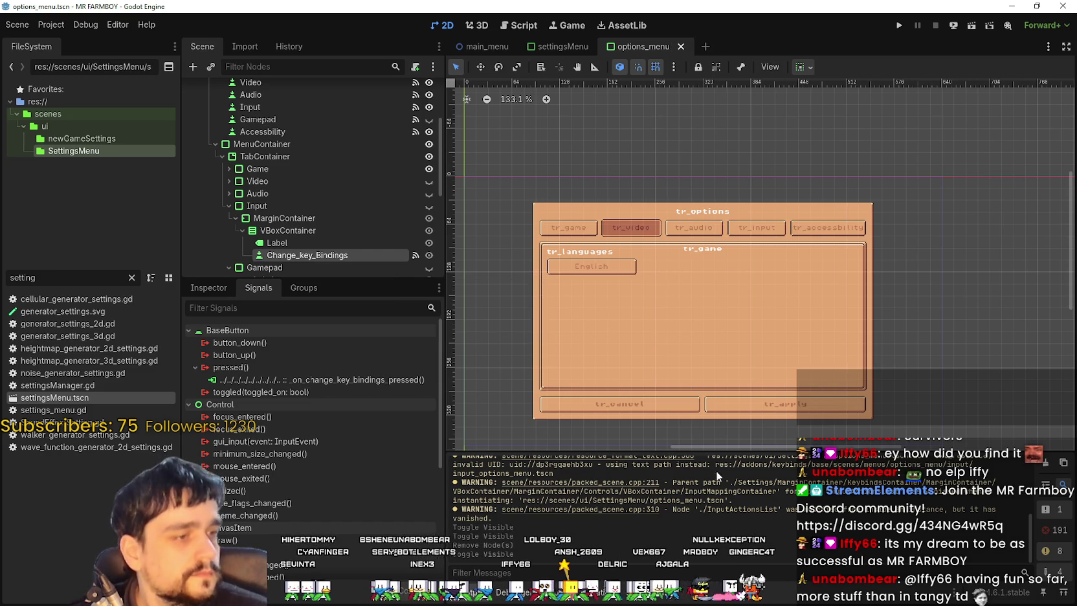
# Step: Reload the current project from the Project menu
pyautogui.click(51, 24)
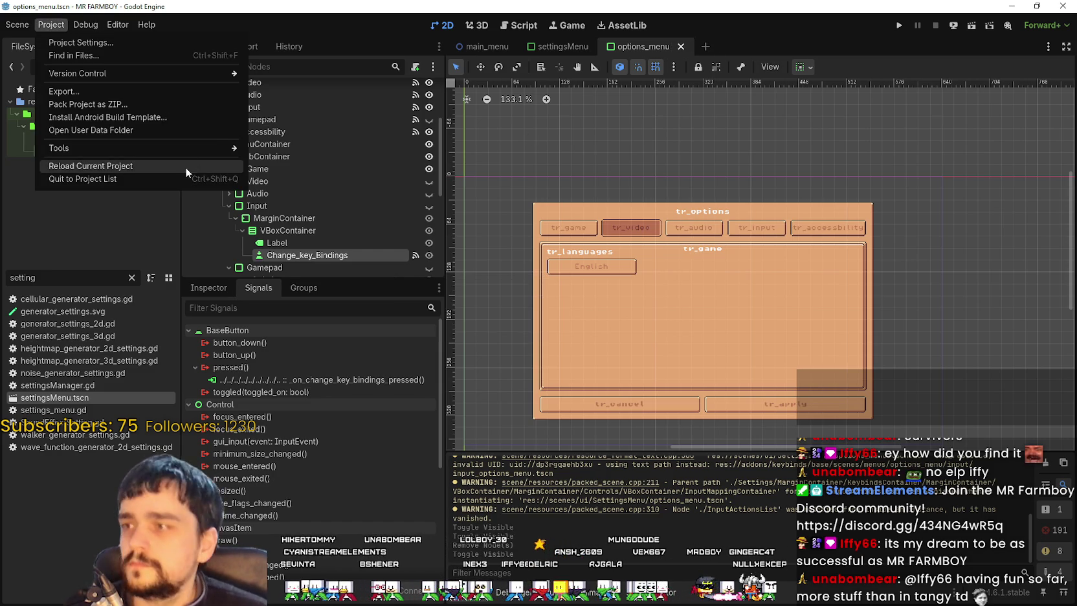
pyautogui.click(184, 166)
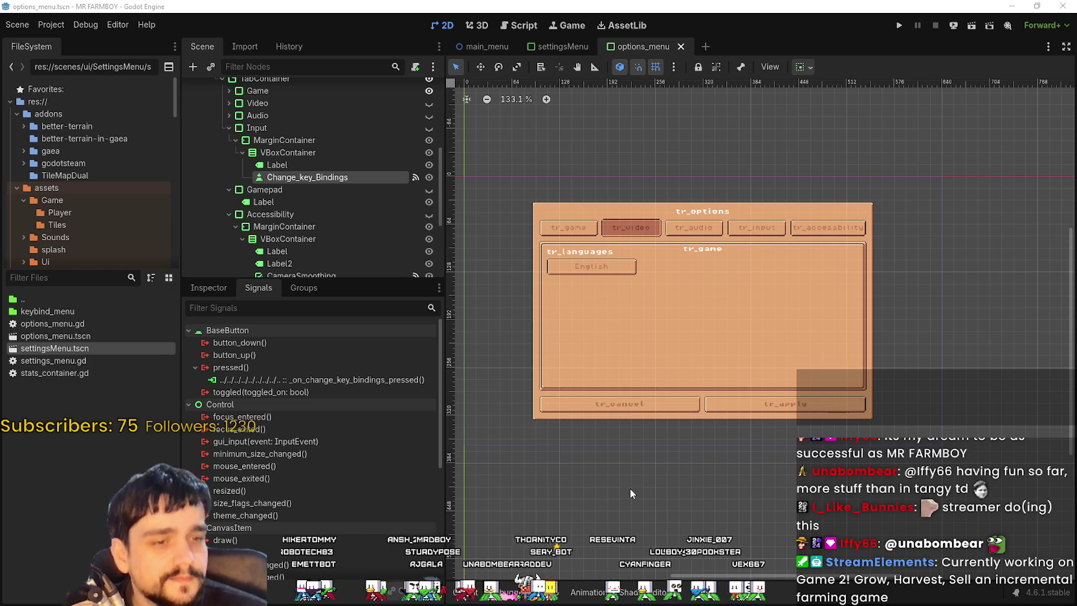
# Step: Filter FileSystem by 'test' and open test_scene_everything.tscn
pyautogui.click(465, 591)
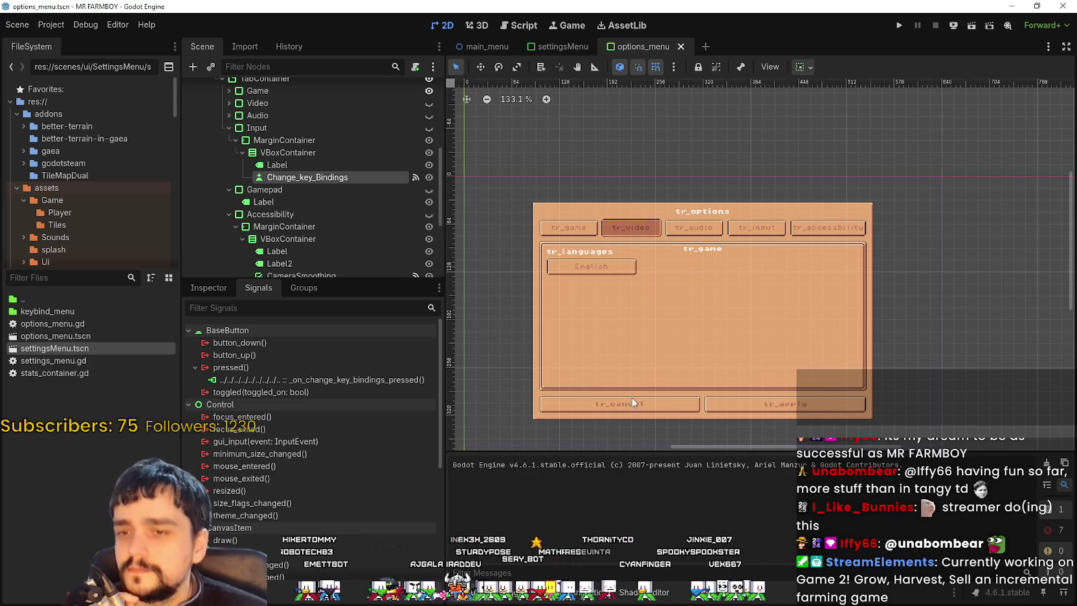
pyautogui.scroll(-2, 310, 156)
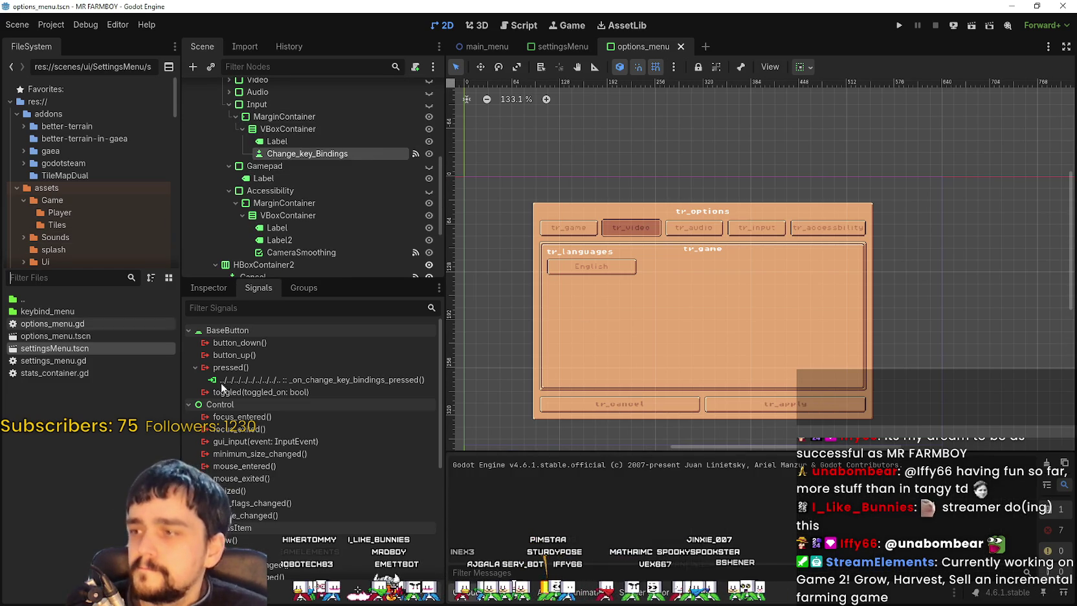
pyautogui.write('t')
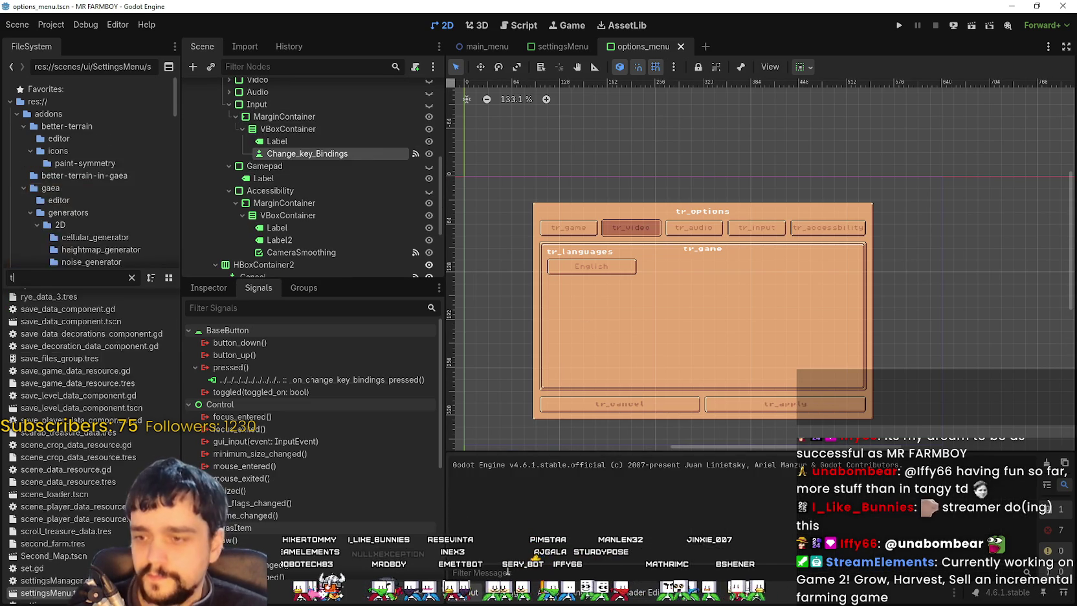
pyautogui.write('e')
pyautogui.click(502, 591)
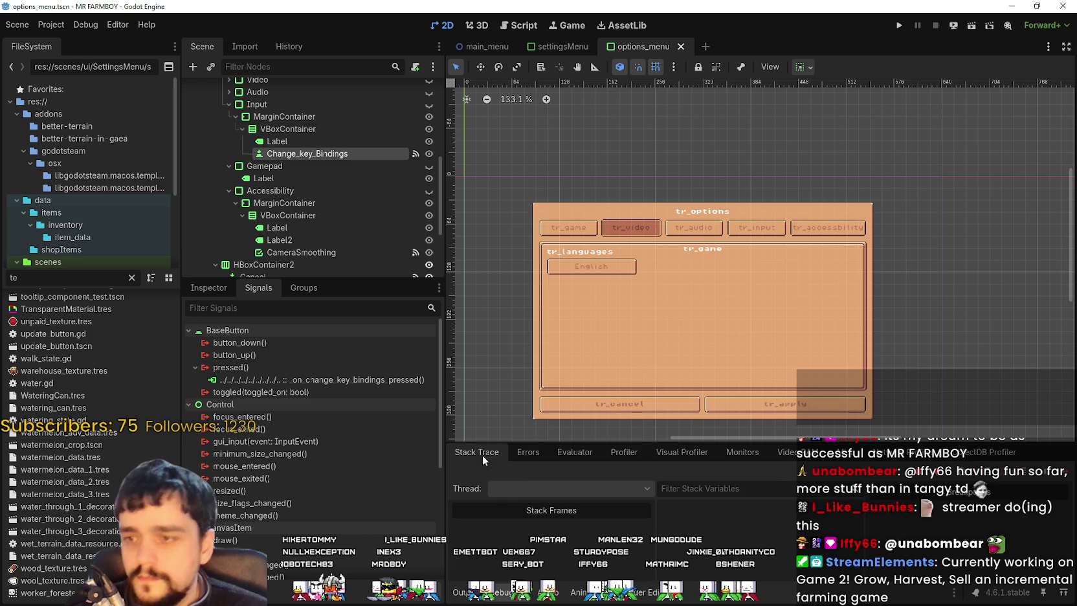
pyautogui.click(460, 592)
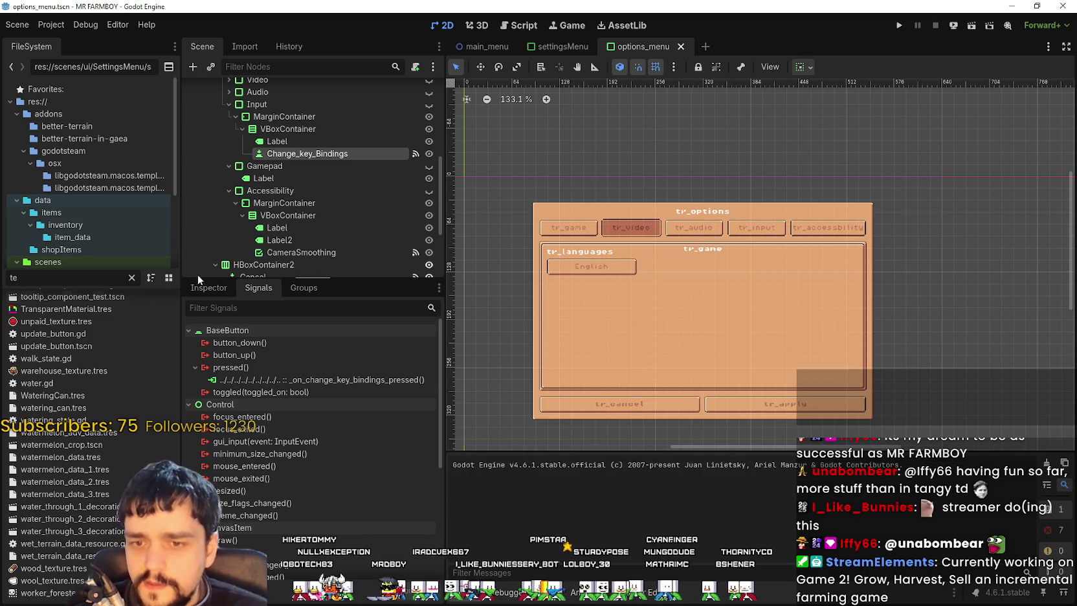
pyautogui.click(66, 281)
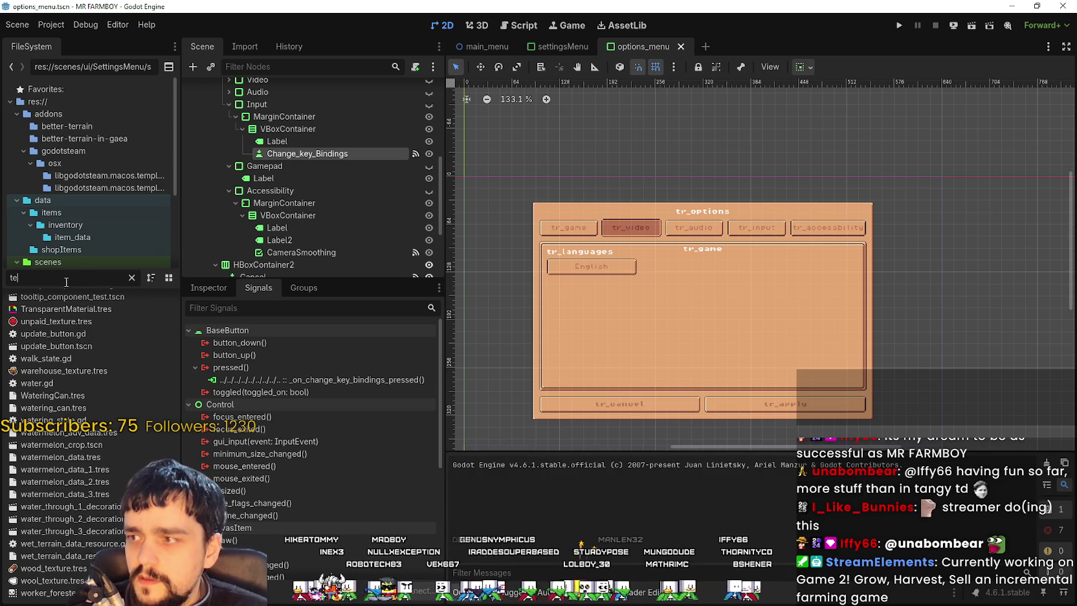
pyautogui.write('st')
pyautogui.click(72, 311)
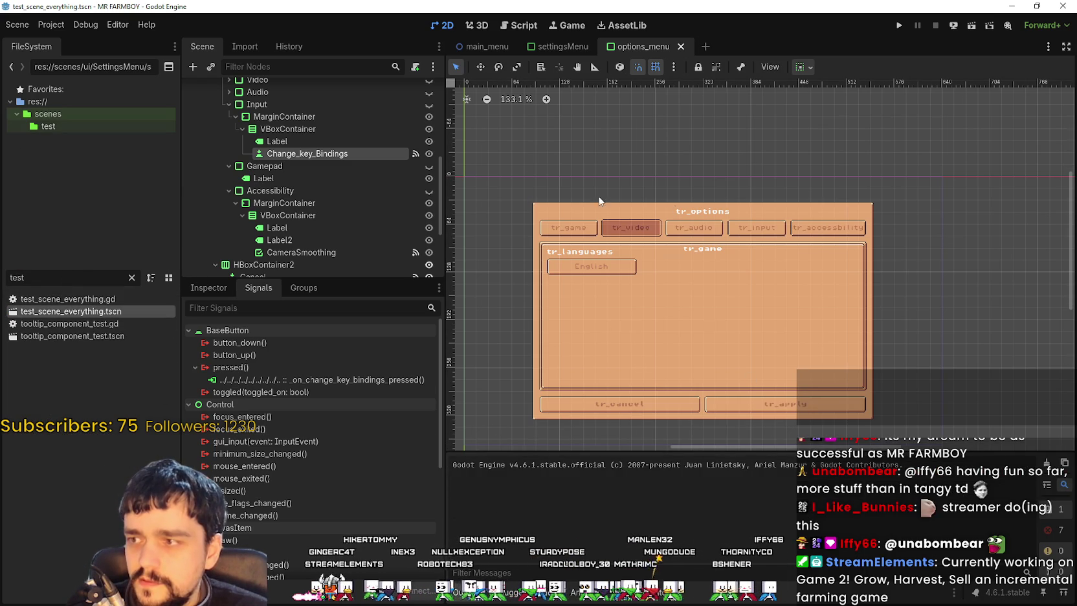
# Step: Zoom out to the full farm map and select the GameScreen node
pyautogui.scroll(-5, 731, 262)
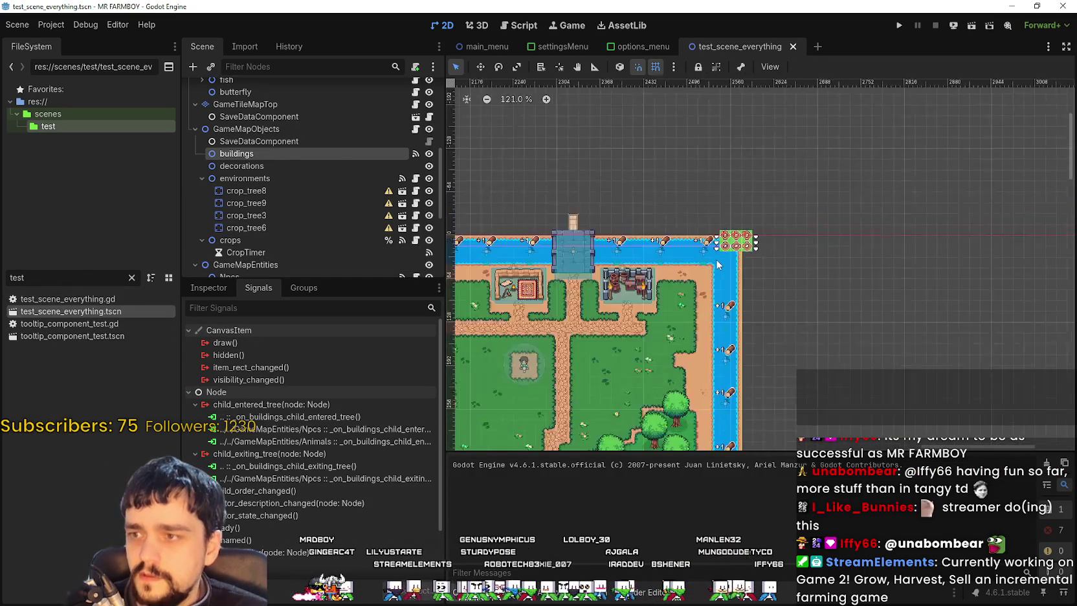
pyautogui.scroll(-6, 717, 264)
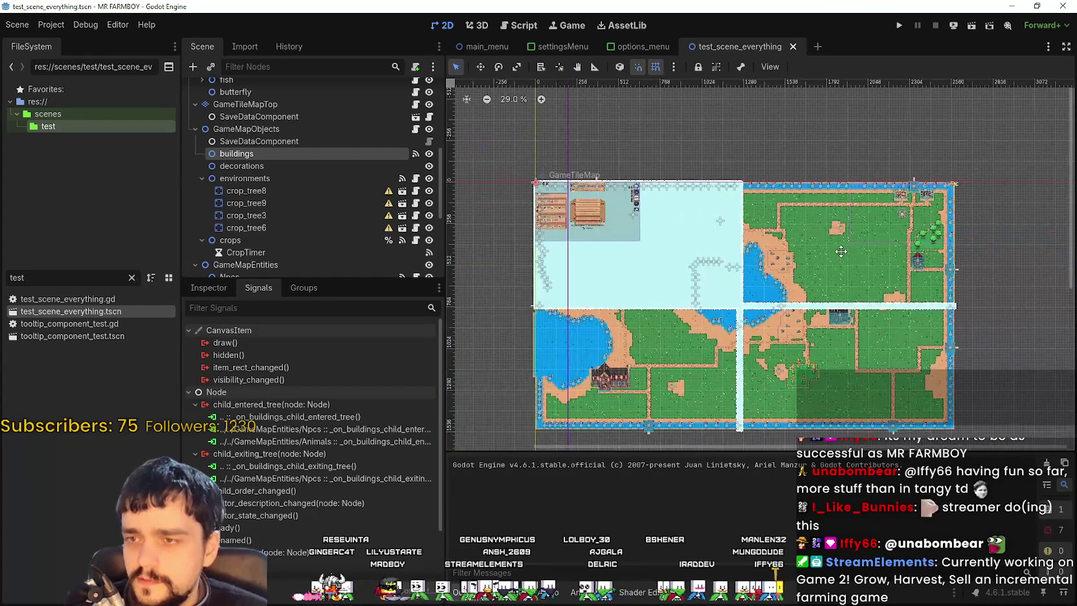
pyautogui.scroll(-5, 278, 162)
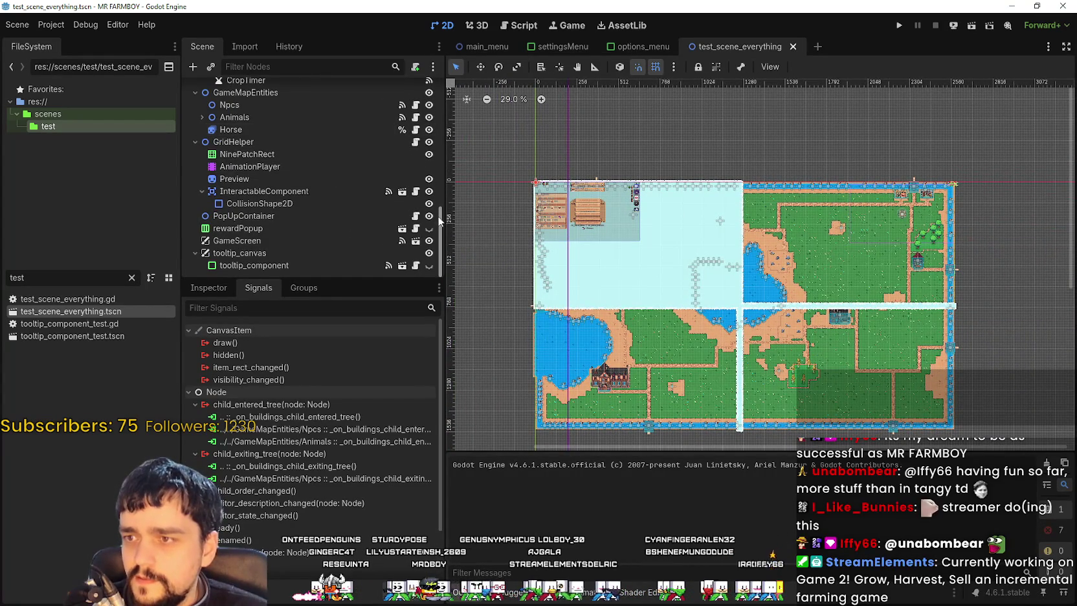
pyautogui.click(239, 241)
pyautogui.scroll(6, 295, 245)
pyautogui.moveTo(451, 110); pyautogui.dragTo(433, 271)
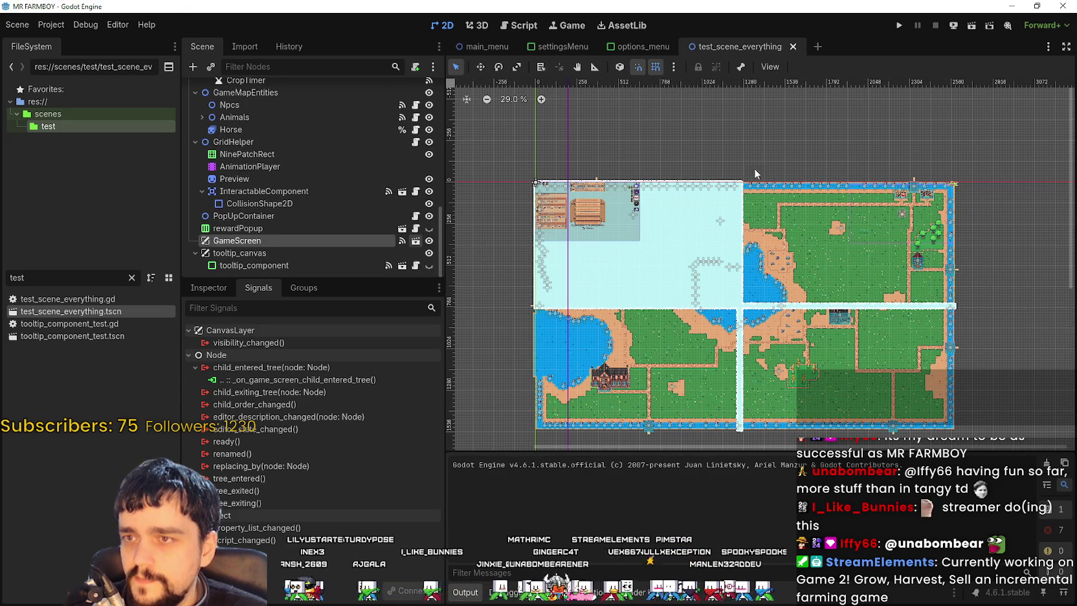
# Step: Open the instanced game_screen scene, then open its SettingsMenu node's scene in its own tab
pyautogui.doubleClick(722, 184)
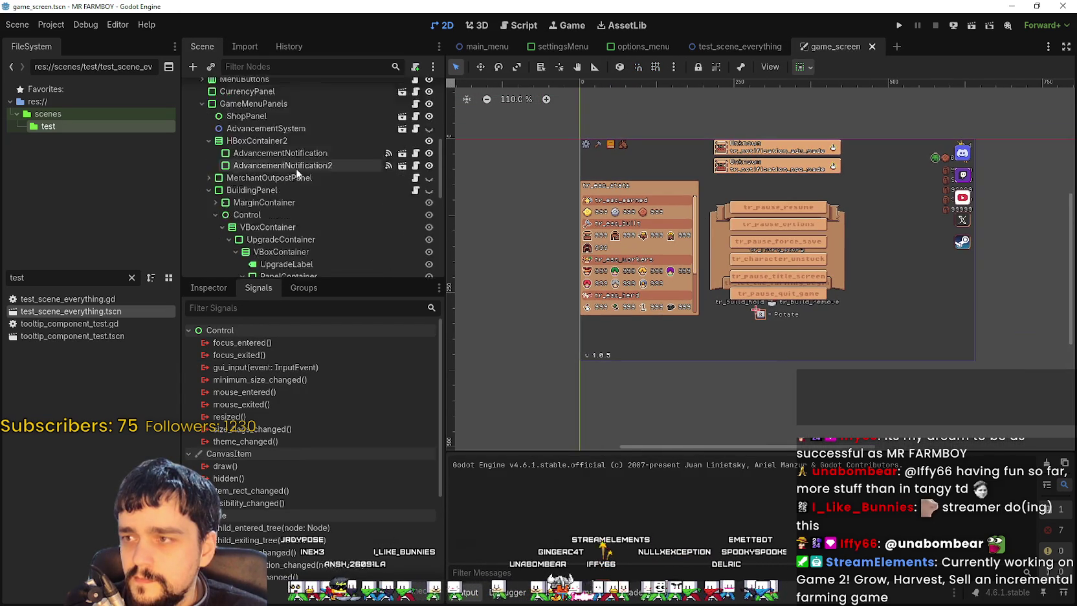
pyautogui.scroll(-5, 296, 168)
pyautogui.scroll(-5, 440, 259)
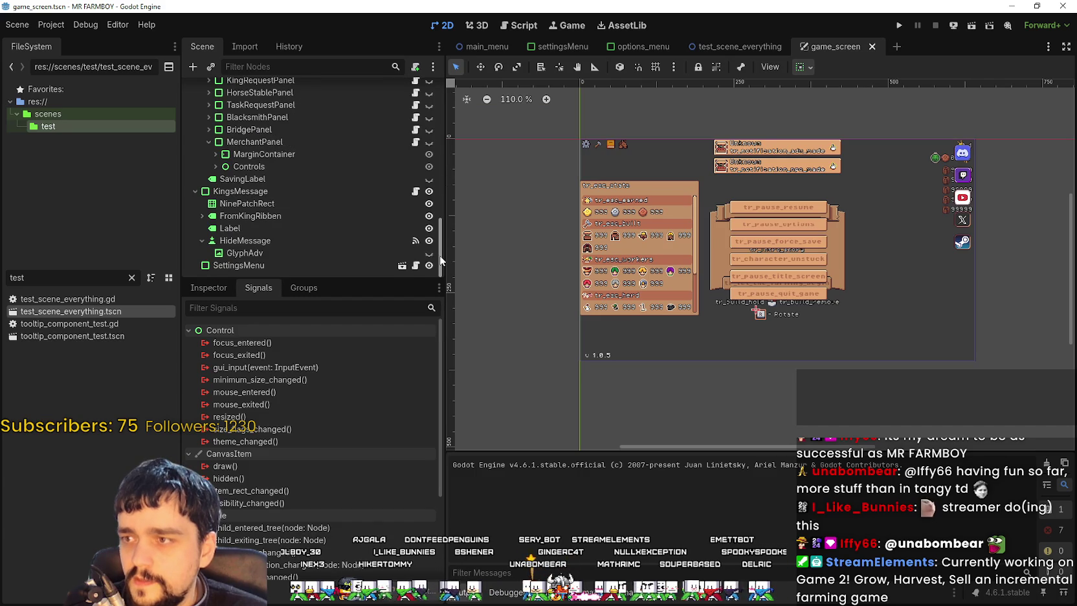
pyautogui.click(378, 265)
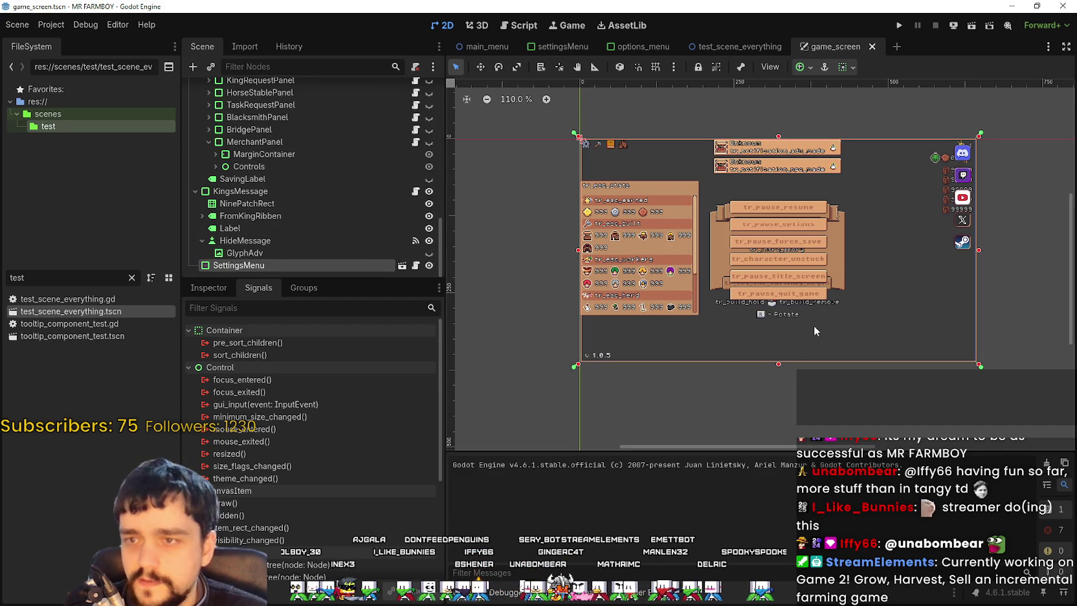
pyautogui.click(401, 266)
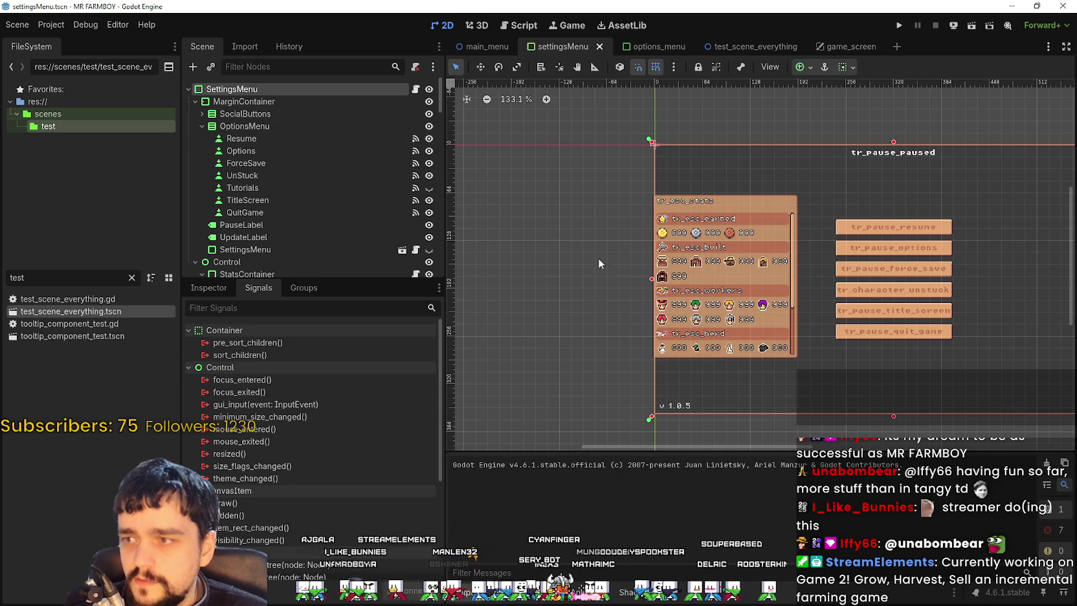
# Step: Collapse the Control node, toggle the SettingsMenu child visible and hidden, and return to options_menu
pyautogui.scroll(-3, 373, 219)
pyautogui.click(195, 191)
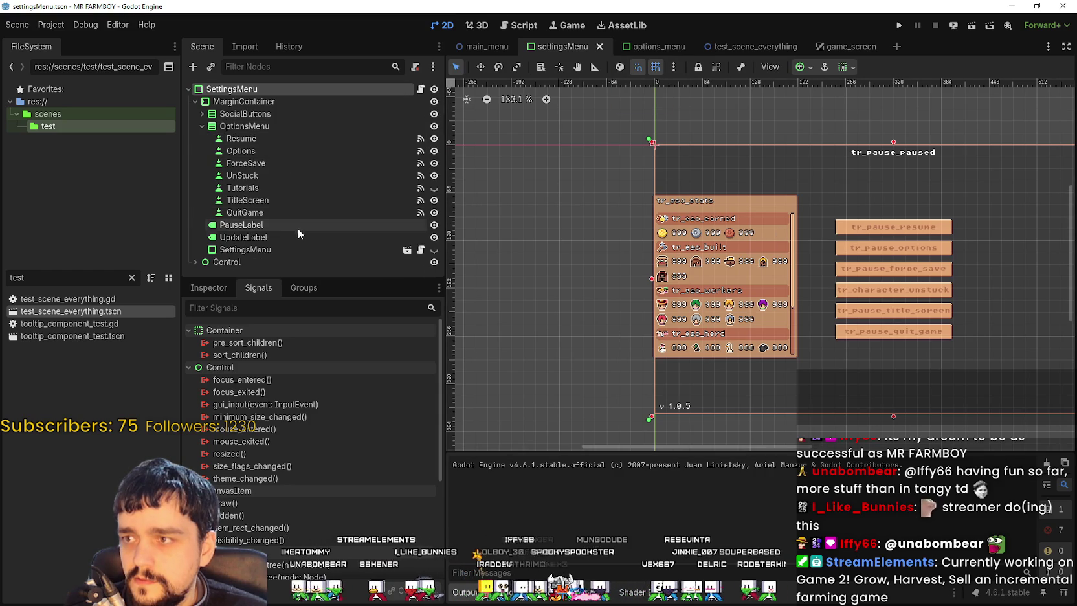
pyautogui.click(435, 250)
pyautogui.click(434, 250)
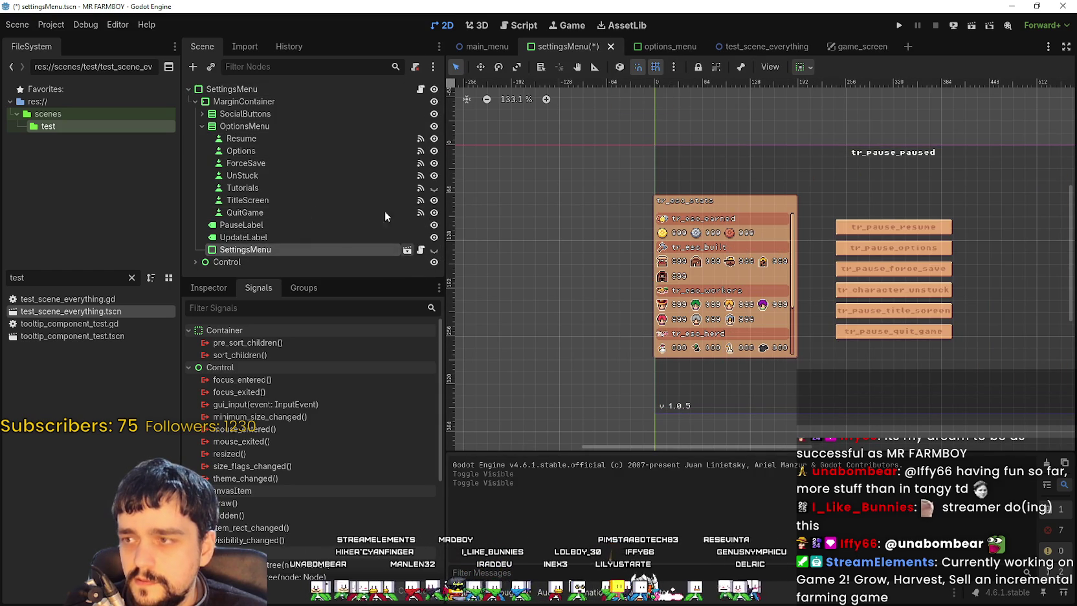
pyautogui.hotkey('ctrl', 'Tab')
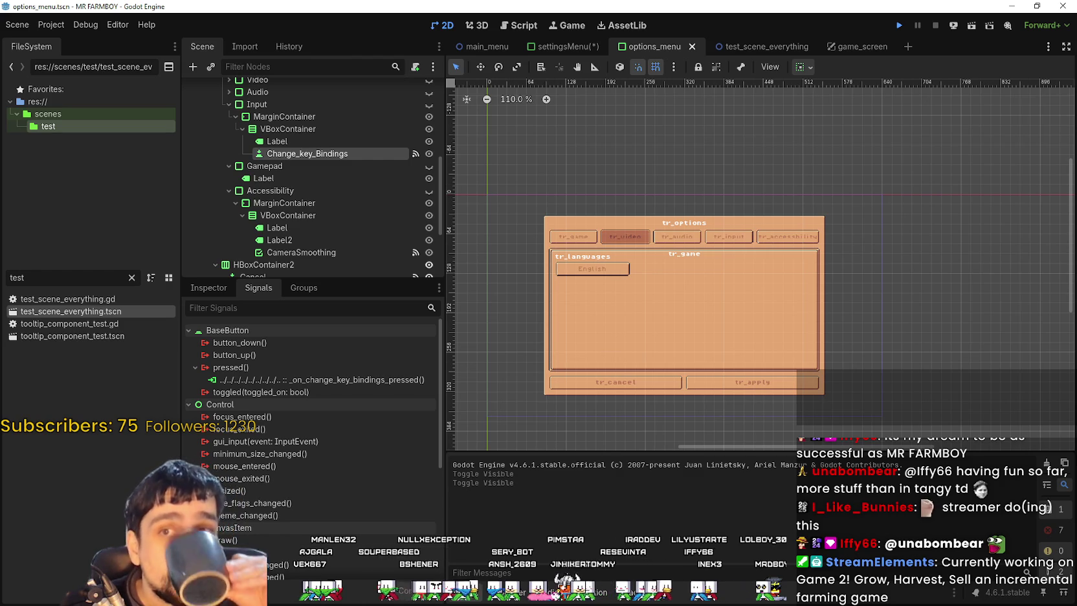
# Step: Run the project and comment out the AppSettings call on line 30 of level_manager.gd
pyautogui.press('F5')
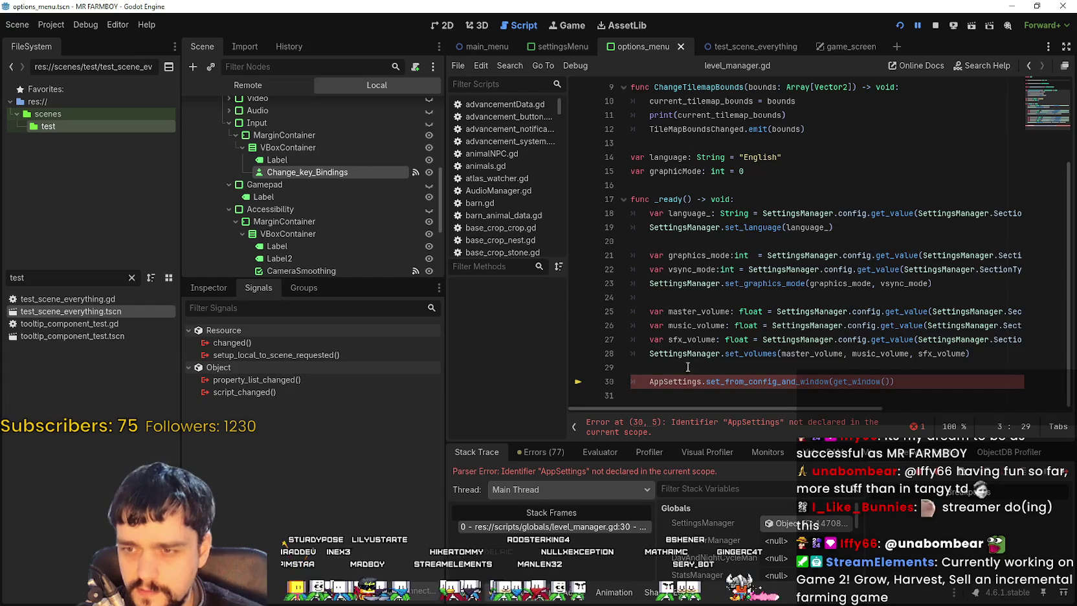
pyautogui.rightClick(675, 387)
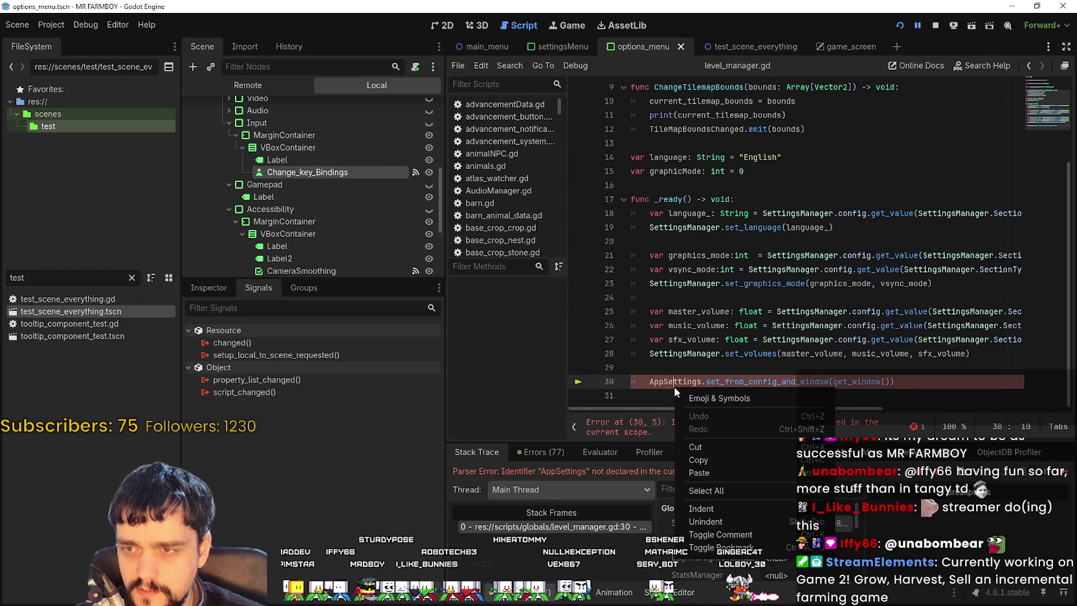
pyautogui.click(648, 385)
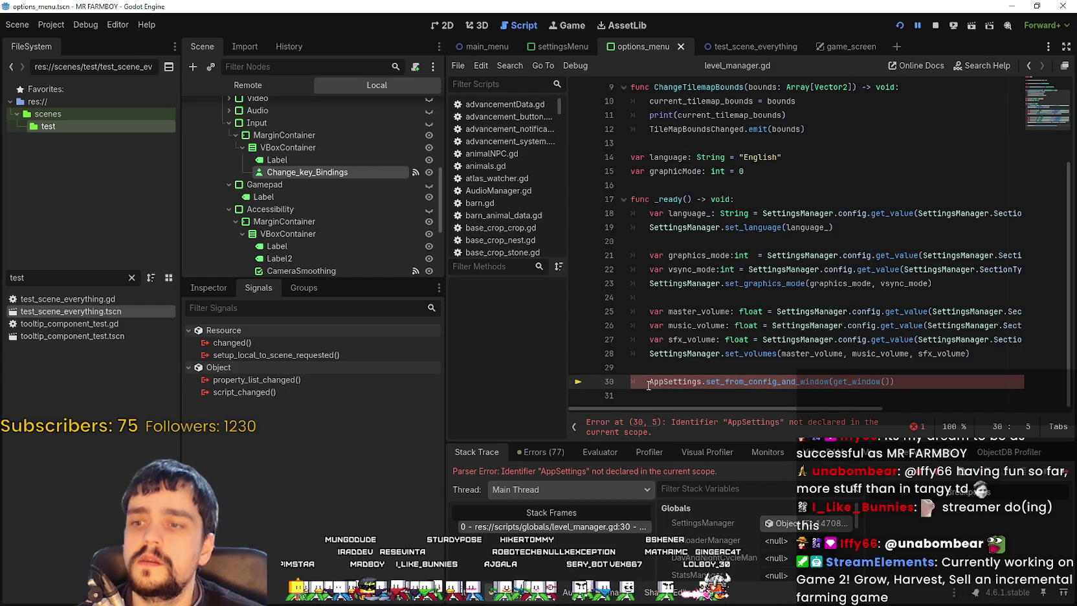
pyautogui.write('#')
pyautogui.hotkey('ctrl', 'k')
pyautogui.click(703, 373)
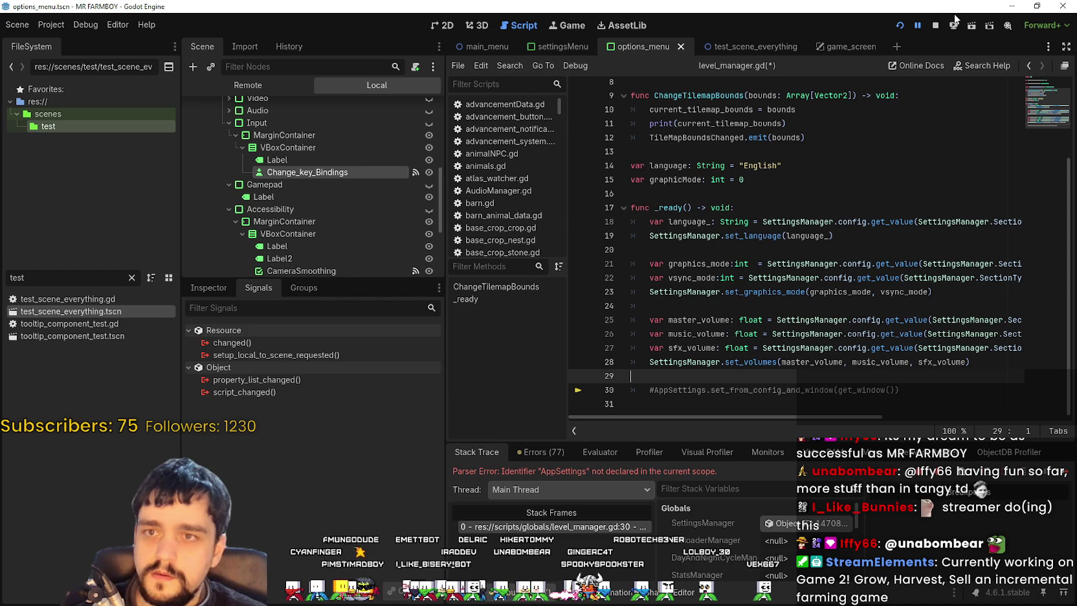
# Step: Stop the running project and review lines 24–30 of level_manager.gd
pyautogui.click(938, 25)
pyautogui.click(774, 306)
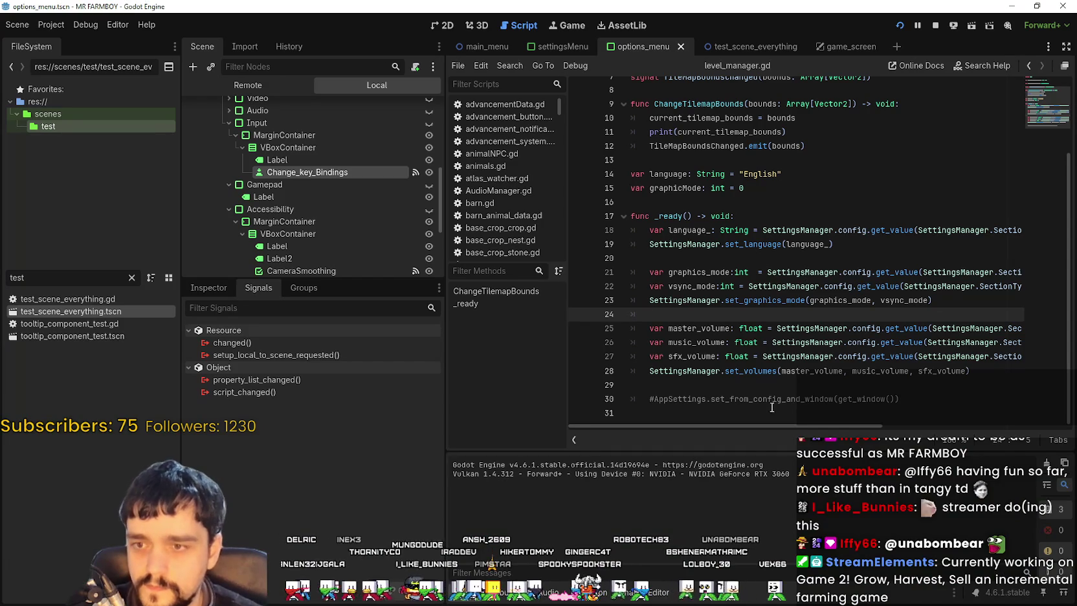
pyautogui.click(762, 402)
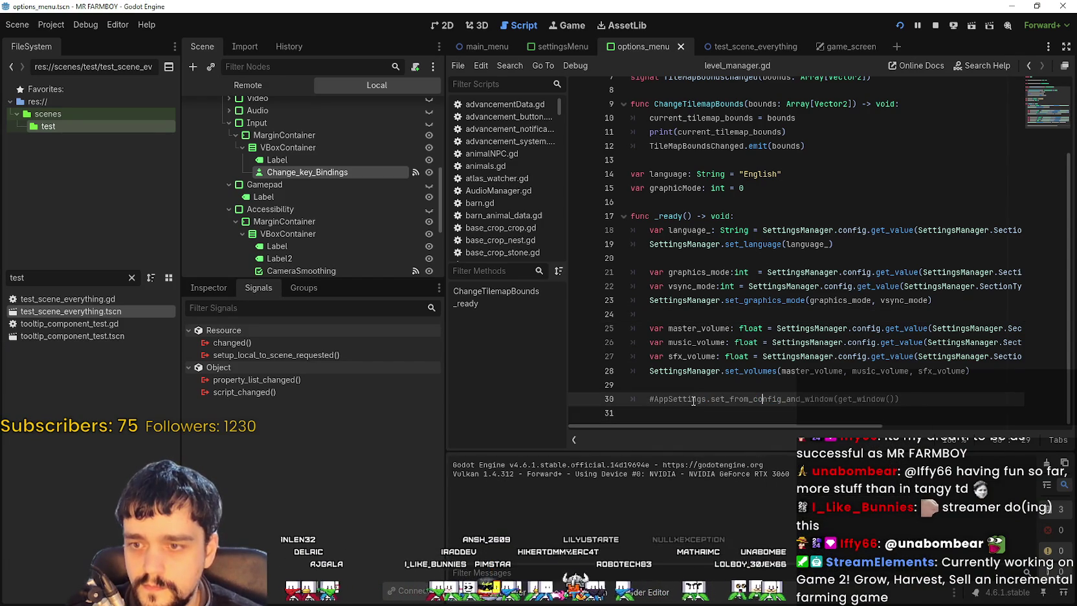
pyautogui.click(714, 379)
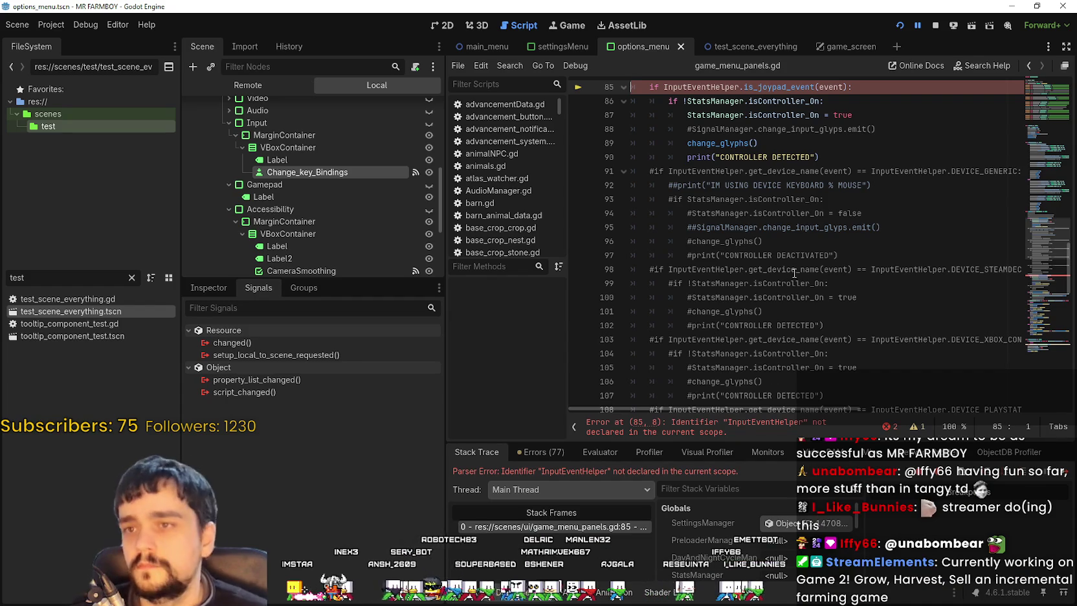
pyautogui.scroll(2, 796, 274)
pyautogui.scroll(1, 797, 275)
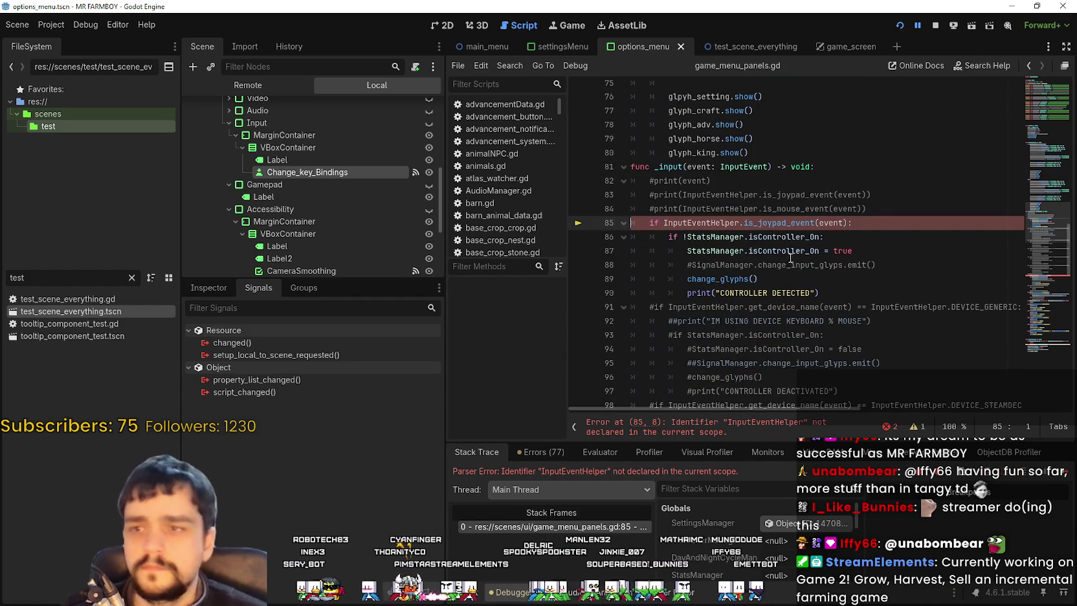
pyautogui.doubleClick(713, 222)
pyautogui.scroll(-10, 891, 300)
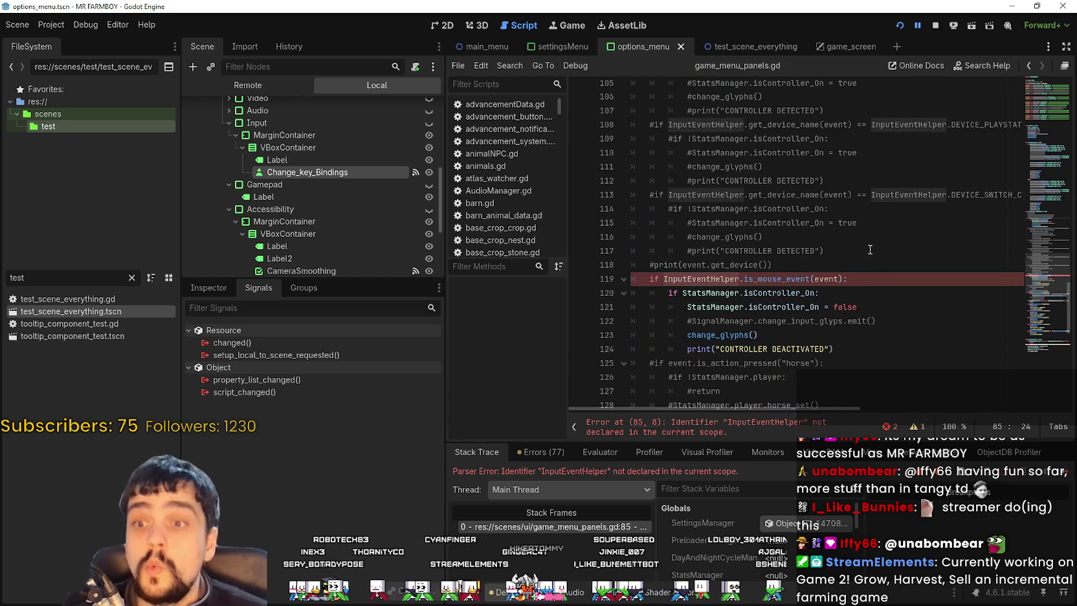
pyautogui.scroll(-1, 864, 278)
pyautogui.scroll(-4, 818, 289)
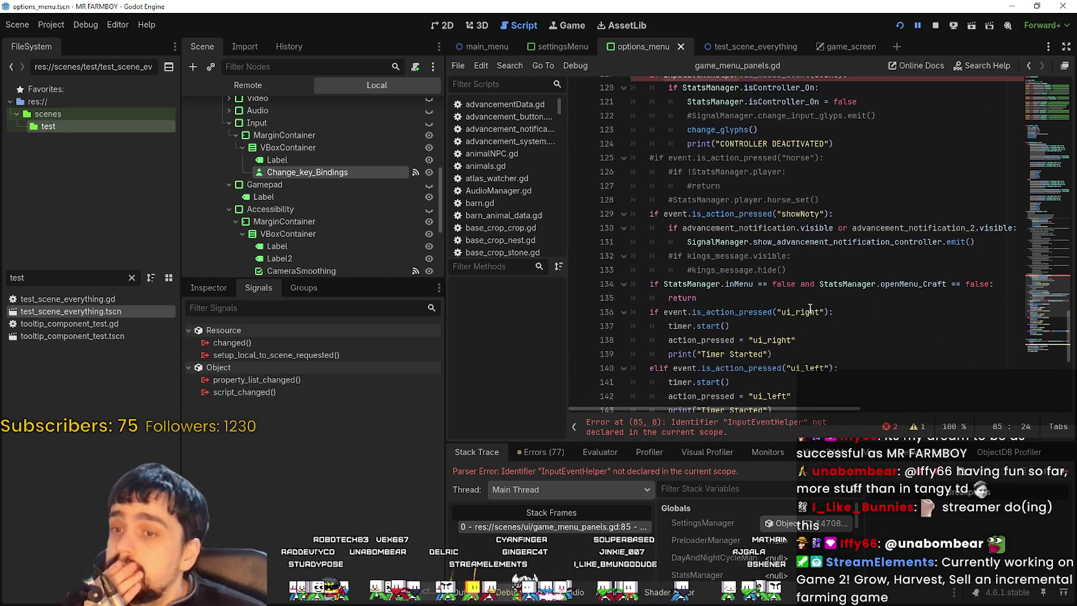
pyautogui.scroll(13, 807, 308)
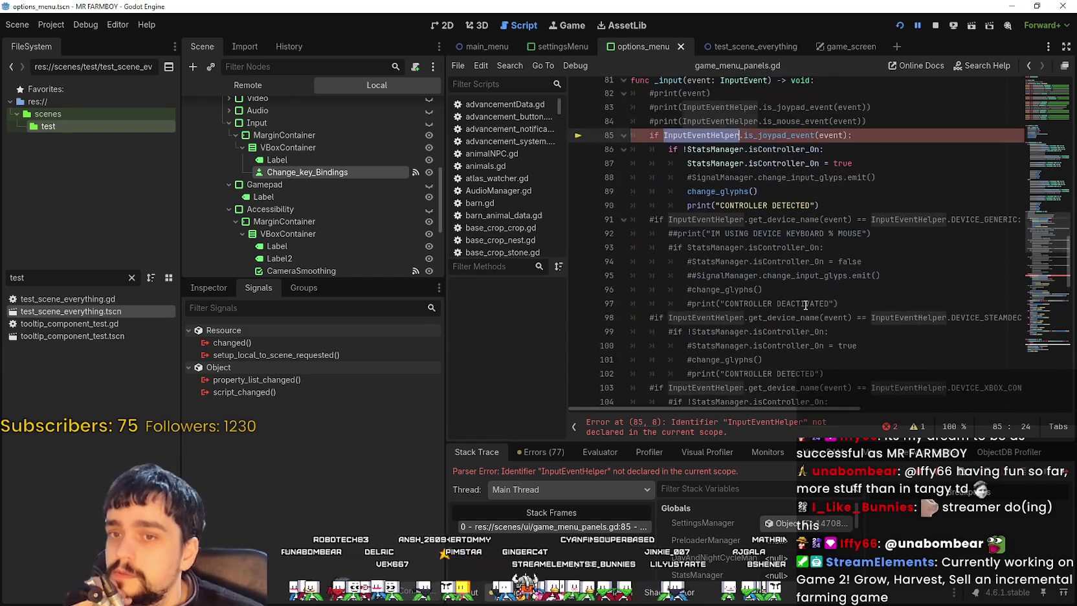
pyautogui.scroll(3, 804, 302)
pyautogui.doubleClick(809, 290)
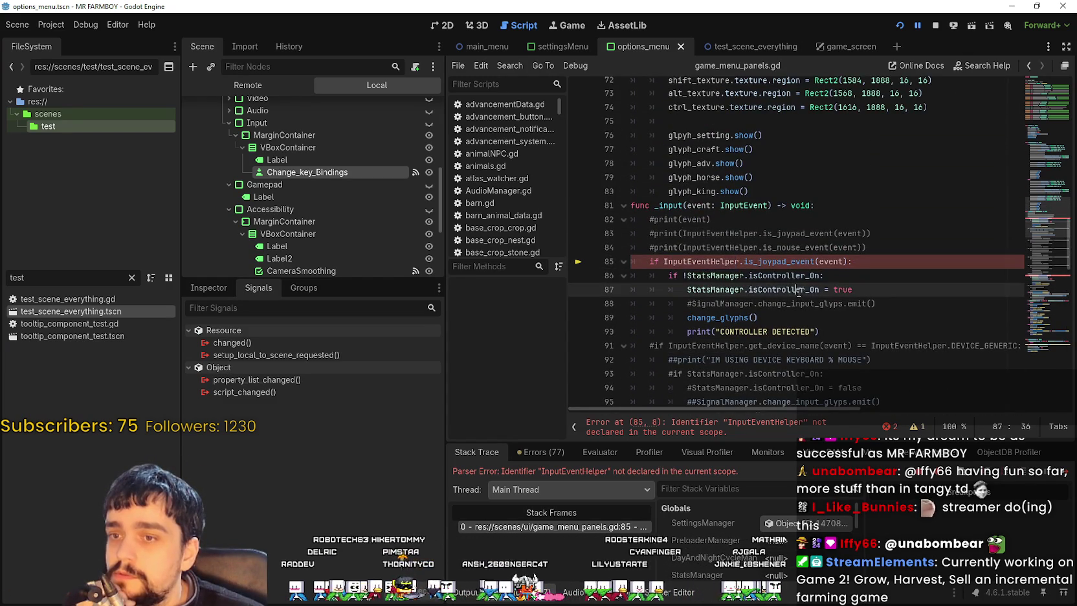
pyautogui.doubleClick(716, 317)
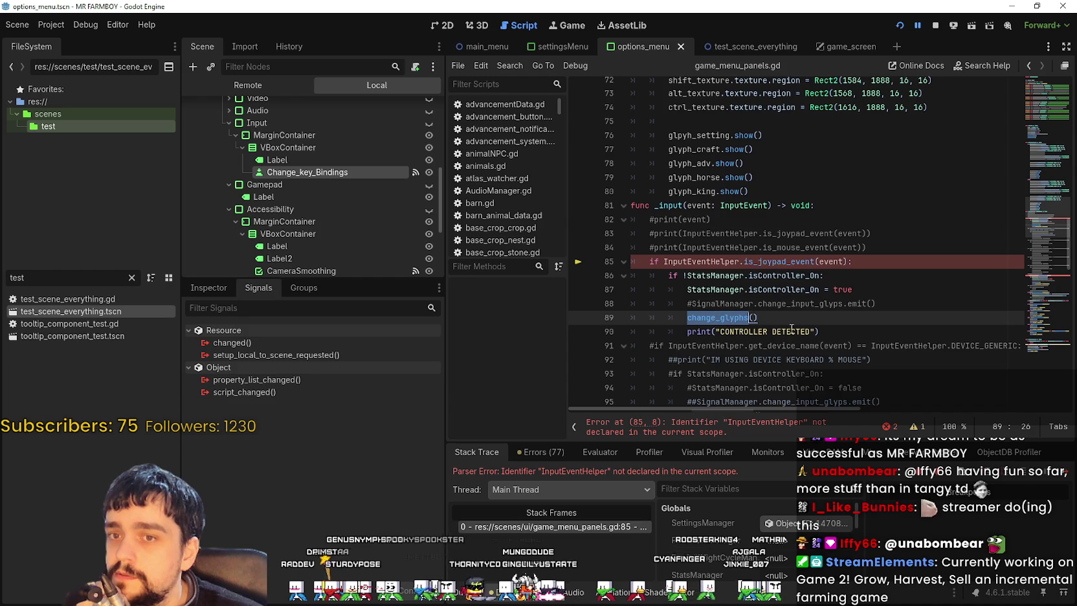
pyautogui.scroll(-11, 769, 294)
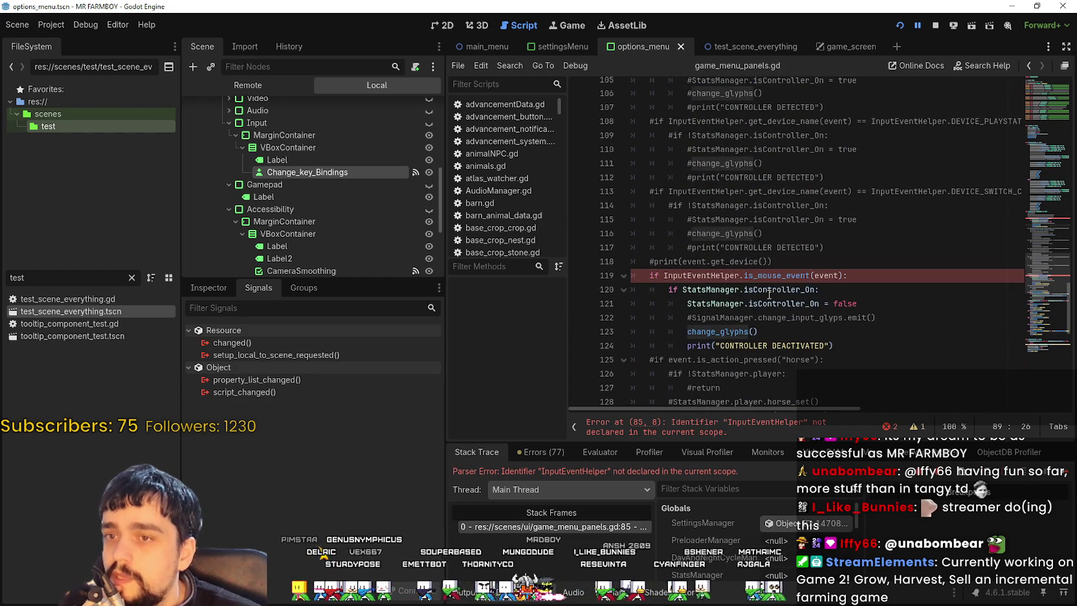
pyautogui.scroll(-11, 769, 294)
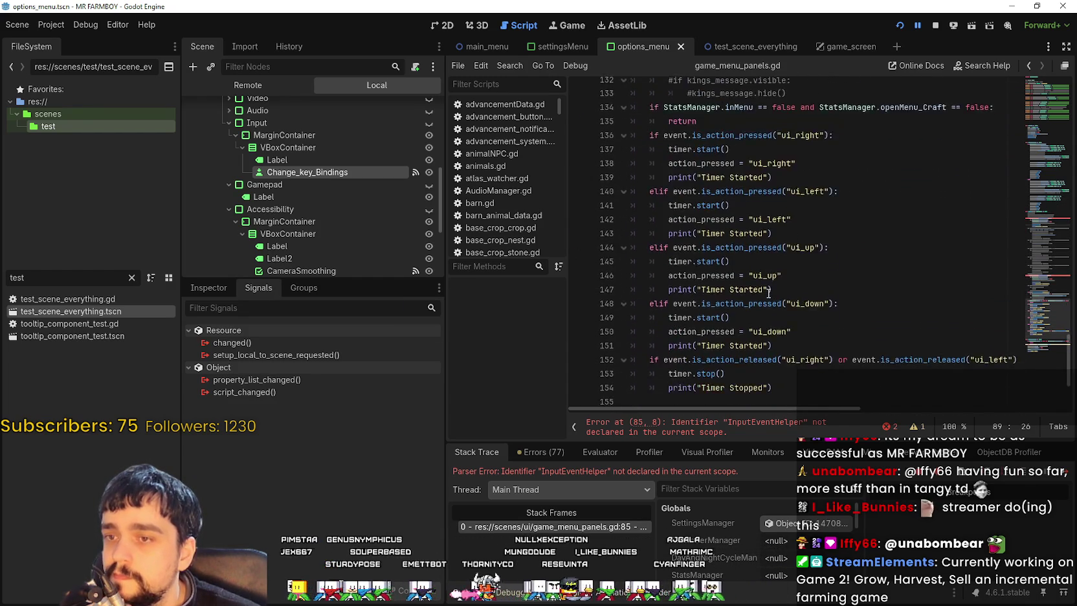
pyautogui.scroll(-4, 768, 295)
pyautogui.scroll(9, 769, 292)
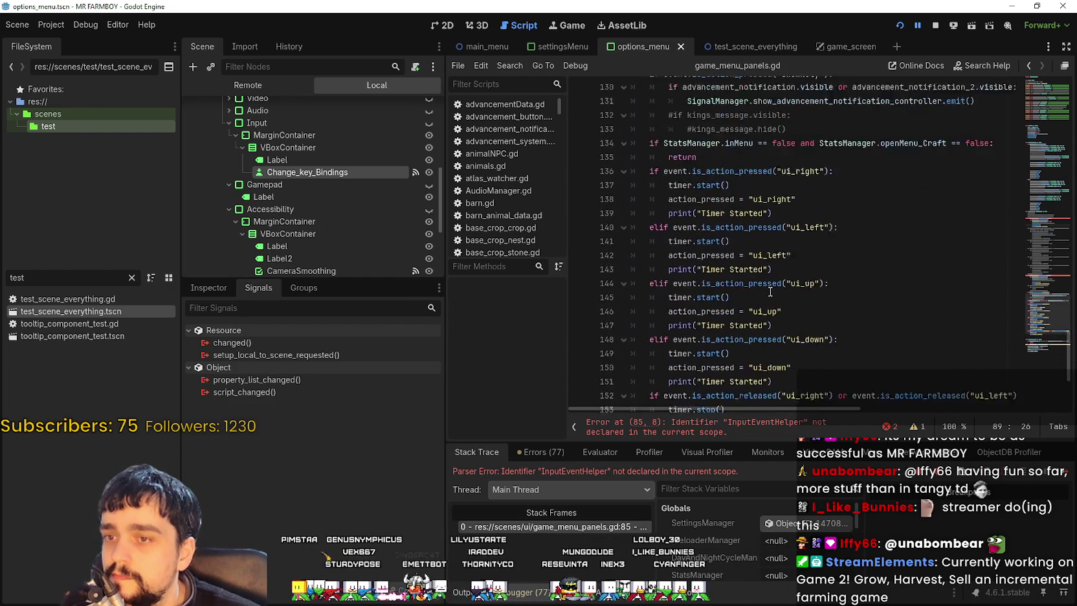
pyautogui.scroll(7, 770, 292)
pyautogui.scroll(-2, 767, 293)
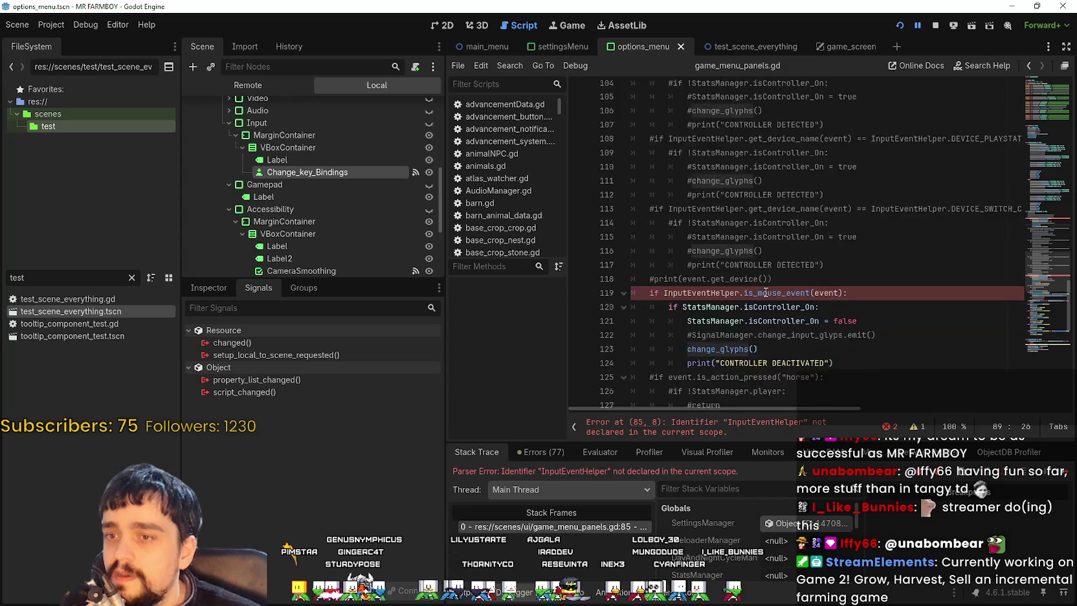
pyautogui.doubleClick(791, 277)
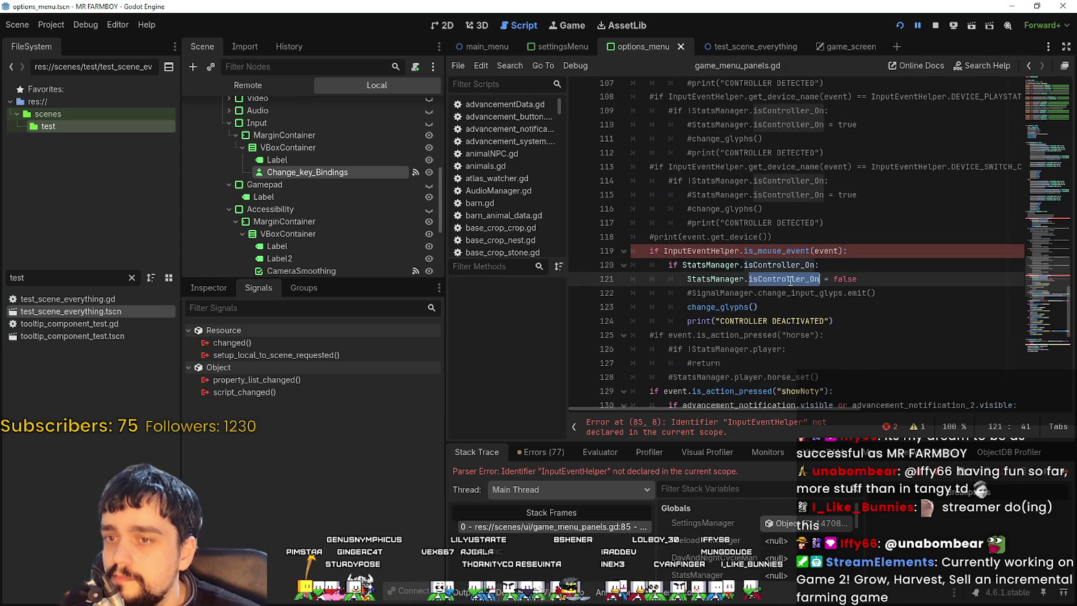
pyautogui.moveTo(846, 328); pyautogui.dragTo(596, 250)
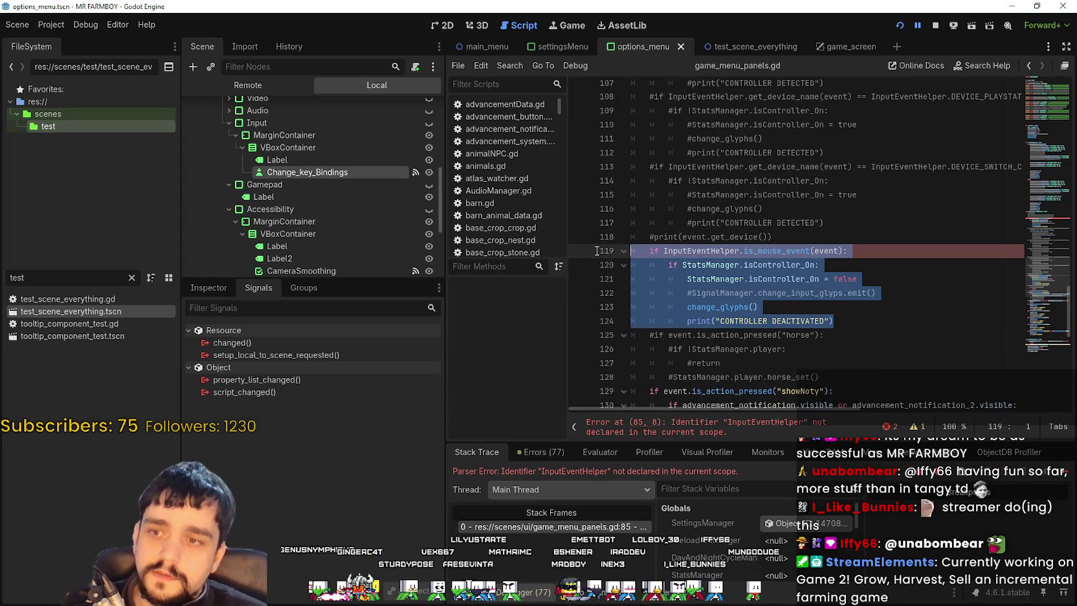
# Step: Pad the mouse-event block with blank lines and comment it out with Ctrl+K
pyautogui.click(812, 240)
pyautogui.press('Return')
pyautogui.press('Return')
pyautogui.press('Return')
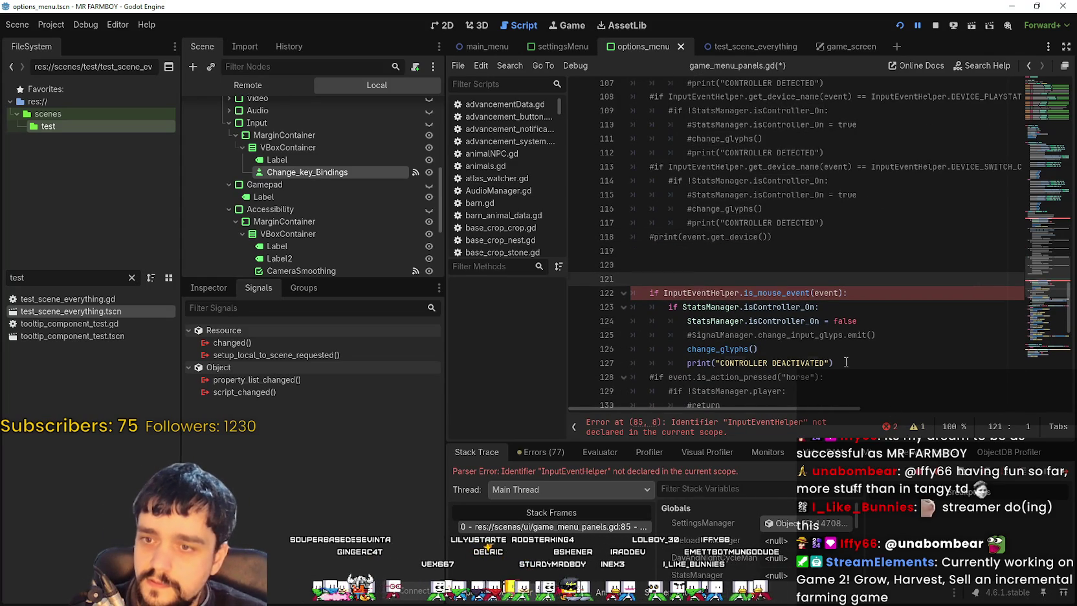
pyautogui.click(864, 364)
pyautogui.press('Return')
pyautogui.press('Return')
pyautogui.moveTo(712, 379)
pyautogui.mouseDown()
pyautogui.moveTo(670, 376)
pyautogui.moveTo(632, 288)
pyautogui.mouseUp()
pyautogui.press('BackSpace')
pyautogui.press('Return')
pyautogui.press('Return')
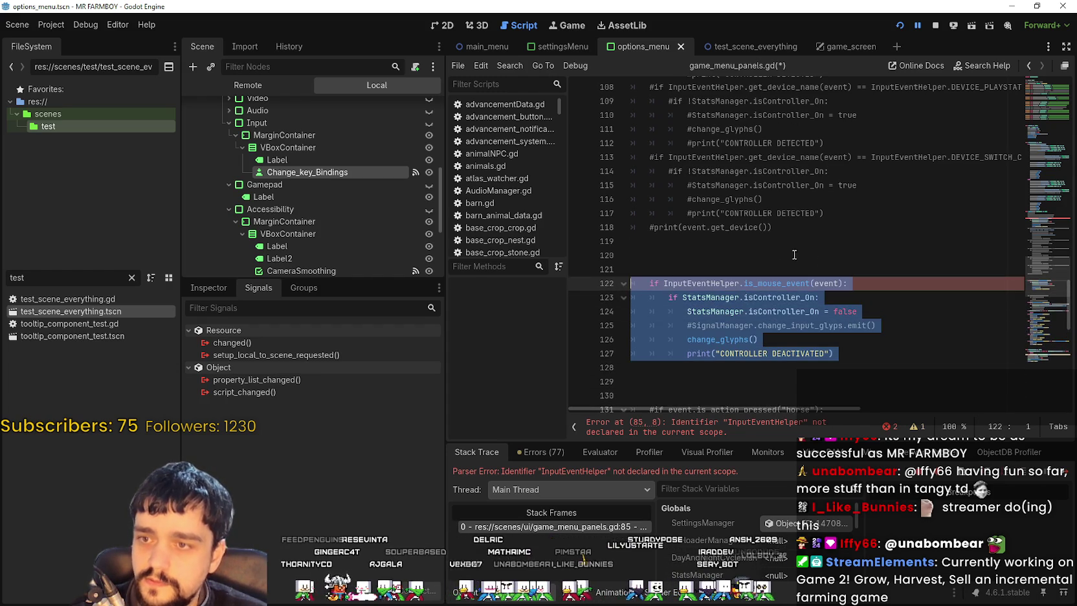
pyautogui.hotkey('ctrl', 'k')
# Step: Write a NEEDS A NEW SOLUTION note above the mouse-event block and copy it
pyautogui.click(712, 274)
pyautogui.write('#')
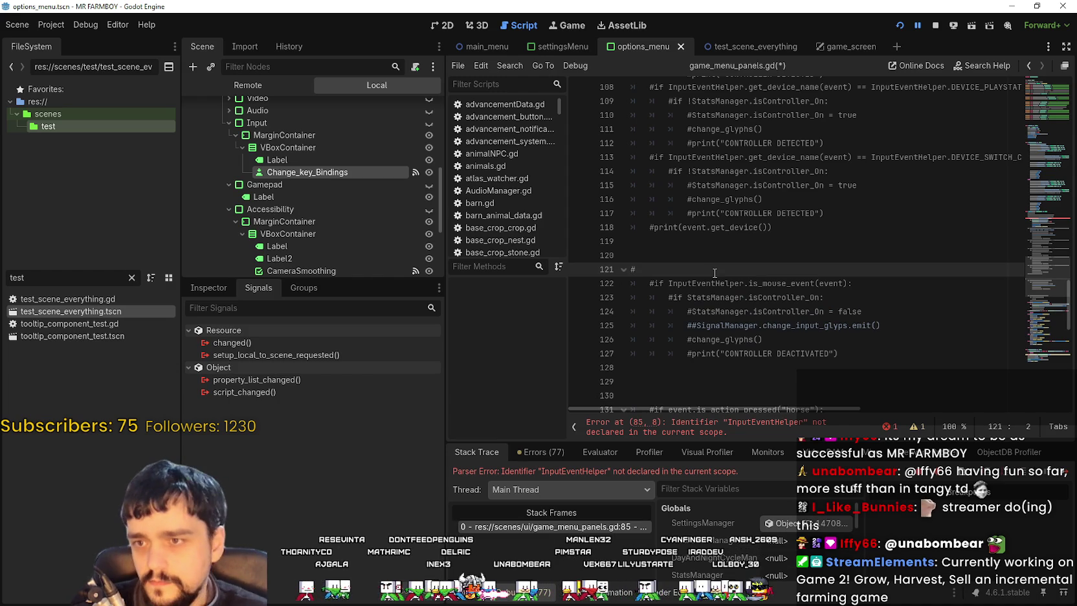
pyautogui.write('NEEDS A NEW SOLUTION')
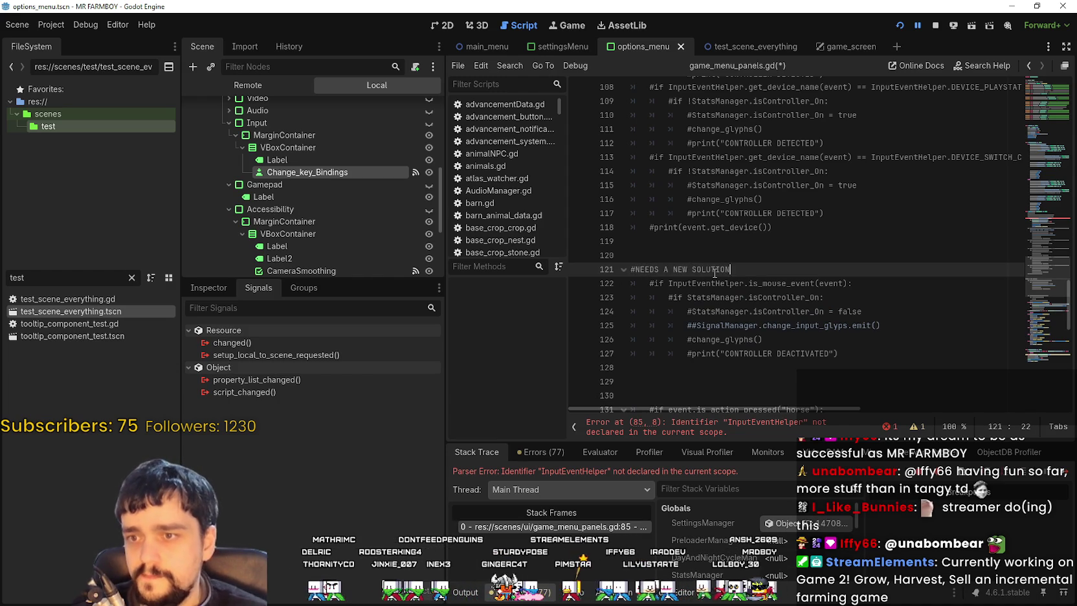
pyautogui.hotkey('shift', 'Home')
pyautogui.hotkey('ctrl', 'c')
pyautogui.scroll(4, 755, 270)
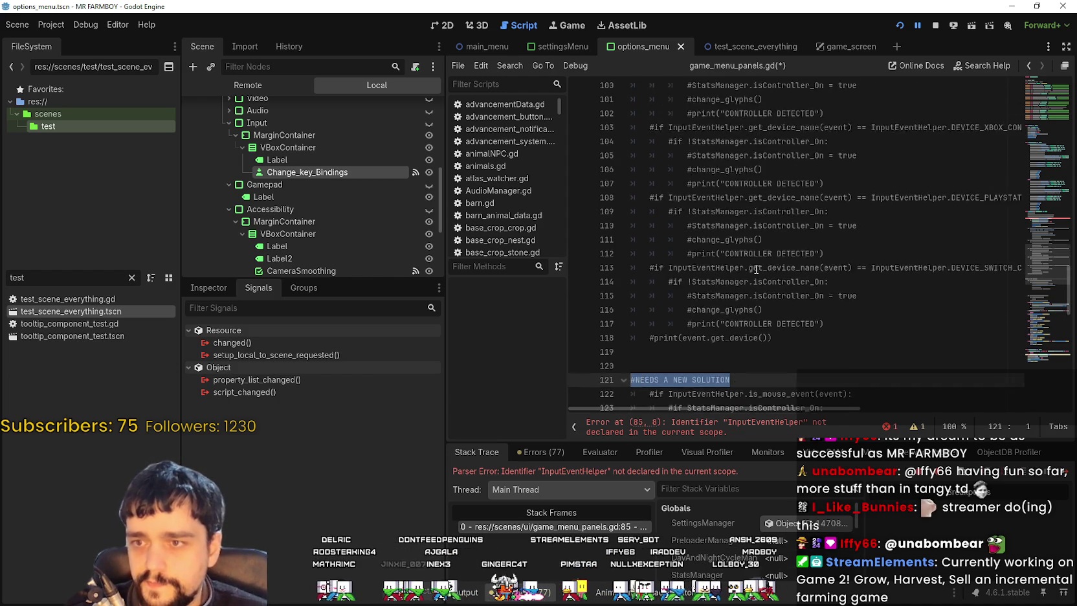
pyautogui.scroll(6, 756, 270)
# Step: Pad the joypad block with blank lines and add '#NEEDS A NEW SOLUTION' above it
pyautogui.click(850, 273)
pyautogui.press('Return')
pyautogui.press('Return')
pyautogui.press('Return')
pyautogui.press('Return')
pyautogui.click(905, 188)
pyautogui.press('Return')
pyautogui.press('Return')
pyautogui.press('Return')
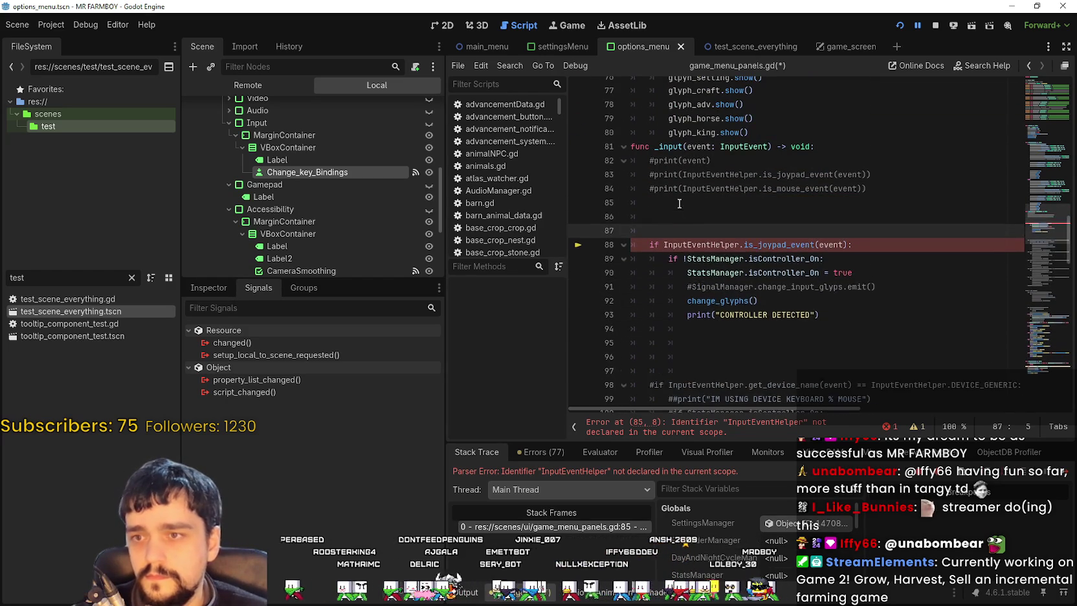
pyautogui.click(657, 231)
pyautogui.press('BackSpace')
pyautogui.press('BackSpace')
pyautogui.press('BackSpace')
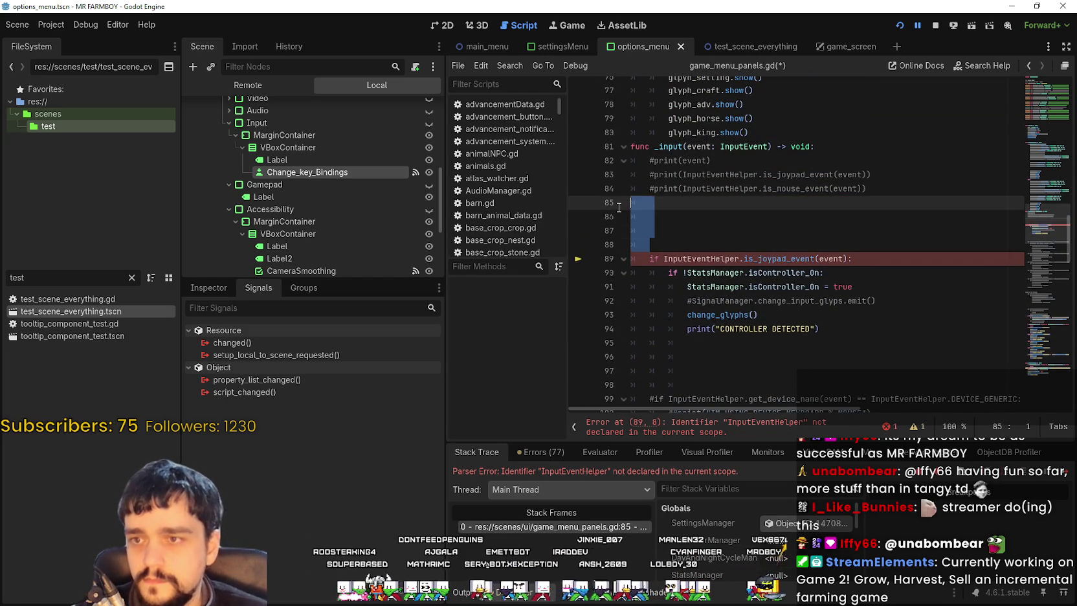
pyautogui.press('Return')
pyautogui.write('#NEEDS A NEW SOLUTION')
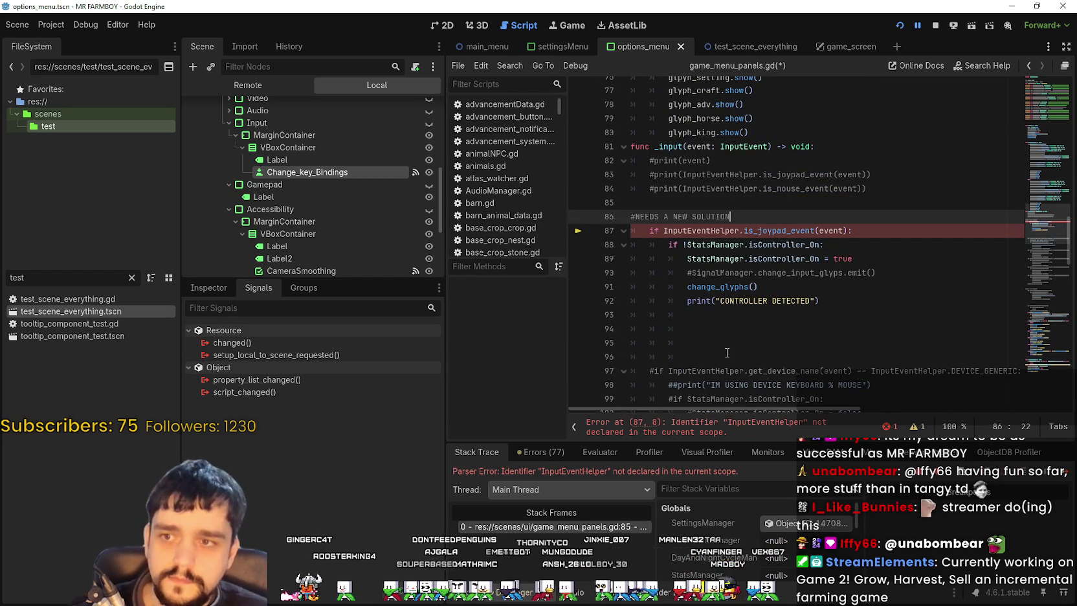
# Step: Paste the NEEDS A NEW SOLUTION note below the joypad block and after the mouse block
pyautogui.click(692, 360)
pyautogui.moveTo(692, 360); pyautogui.dragTo(630, 314)
pyautogui.hotkey('ctrl', 'v')
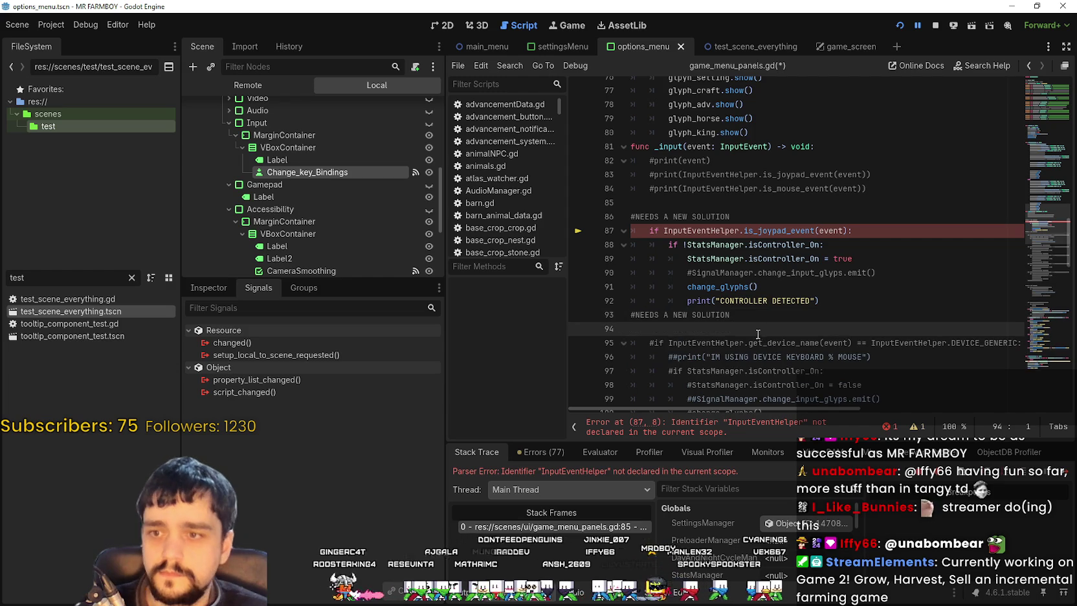
pyautogui.press('Down')
pyautogui.press('Down')
pyautogui.press('Down')
pyautogui.scroll(-10, 740, 307)
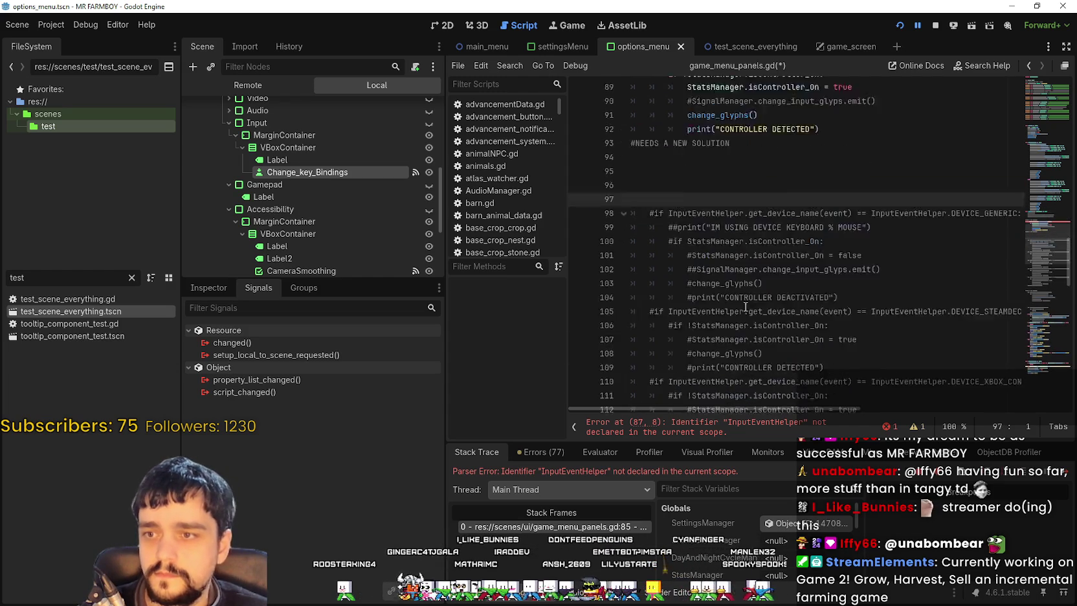
pyautogui.scroll(-2, 740, 307)
pyautogui.click(698, 275)
pyautogui.hotkey('ctrl', 'v')
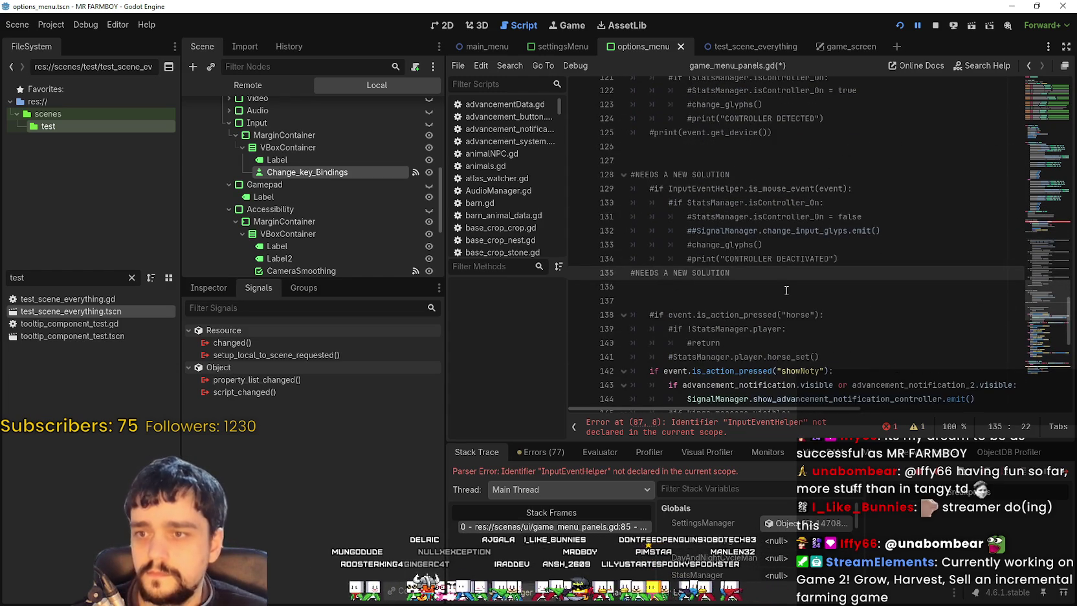
# Step: Comment out the joypad detection block on lines 87–92 and stop the debug session
pyautogui.scroll(-5, 786, 289)
pyautogui.scroll(7, 808, 218)
pyautogui.scroll(10, 808, 218)
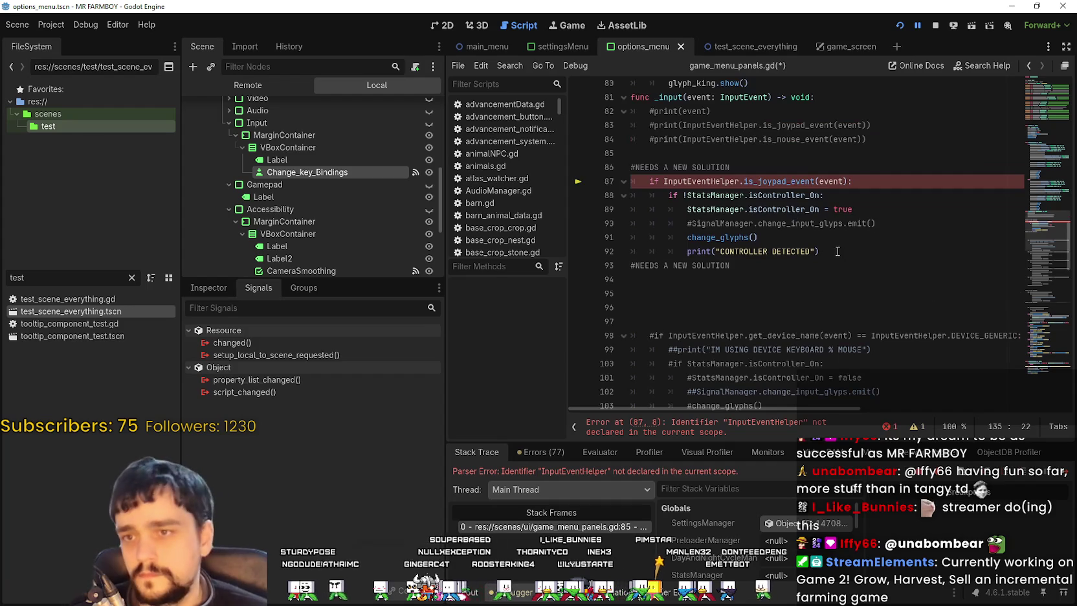
pyautogui.moveTo(837, 251); pyautogui.dragTo(605, 183)
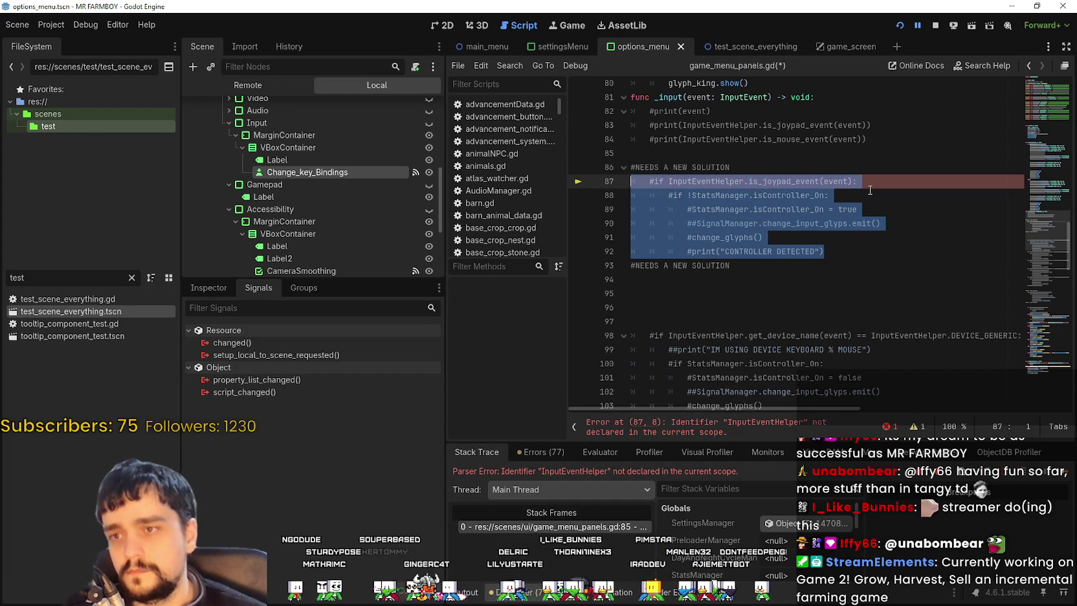
pyautogui.hotkey('ctrl', 'k')
pyautogui.click(936, 25)
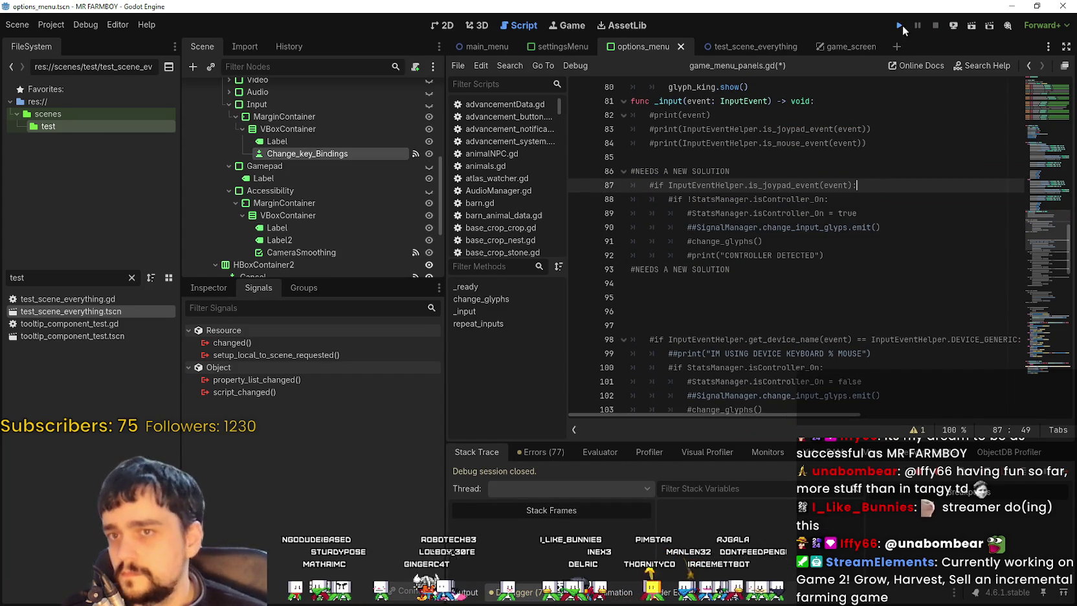
# Step: Run the project past the former InputEventHelper error, then close the game with F8
pyautogui.press('F5')
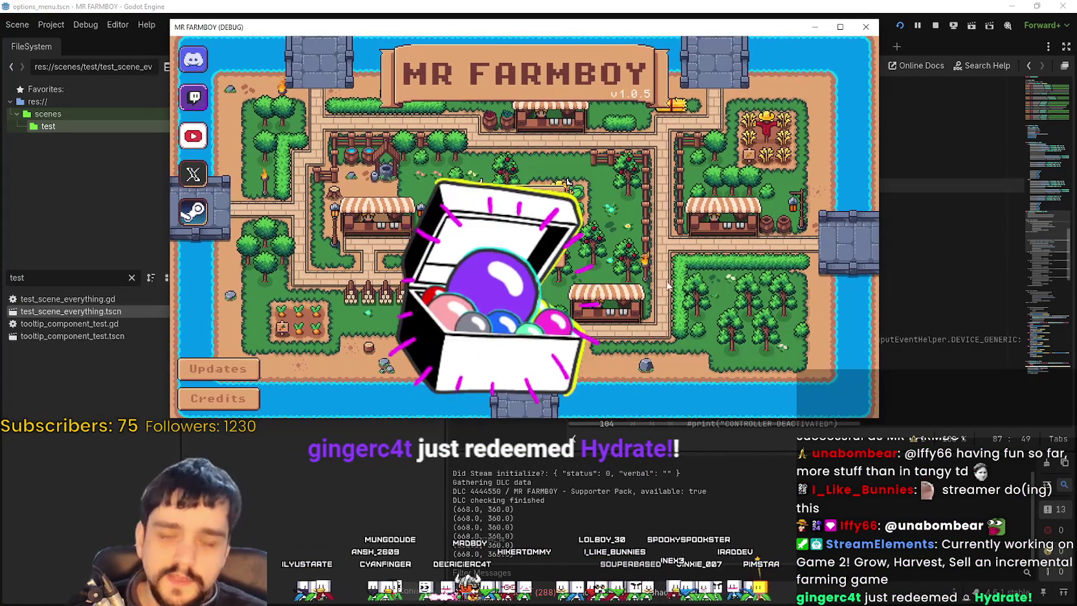
pyautogui.press('F8')
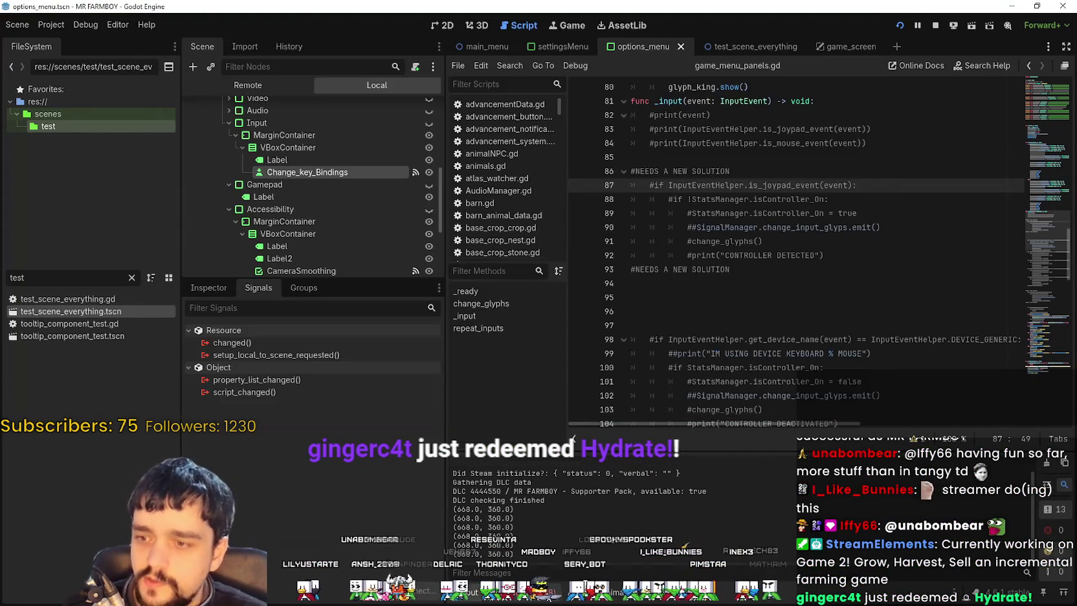
# Step: Open options_menu.gd at failing line 34, add a '#', stop the game, and jump to line 350
pyautogui.scroll(-1, 583, 511)
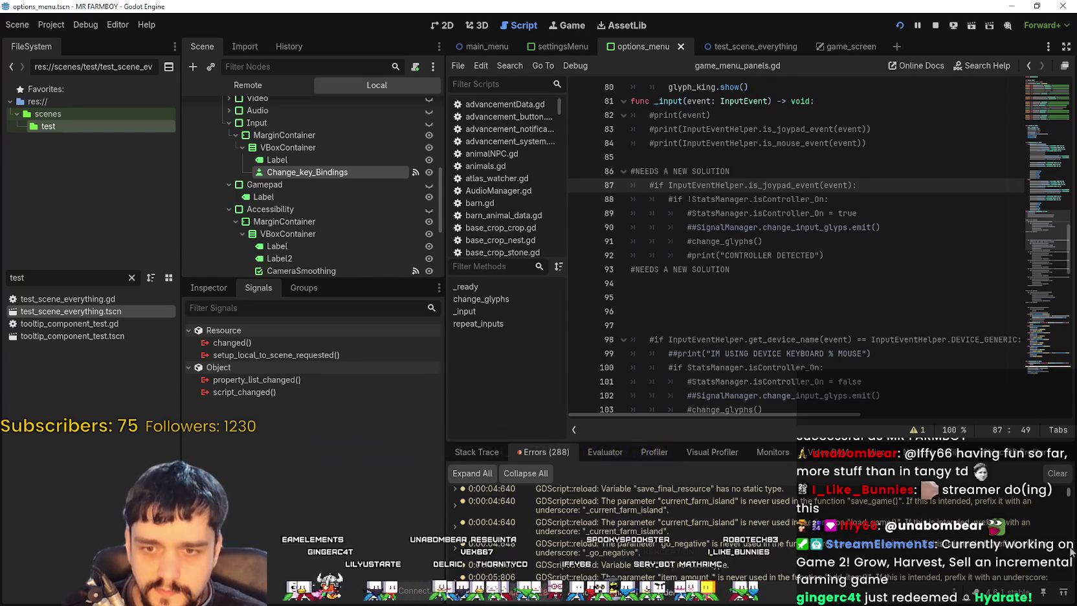
pyautogui.scroll(-10, 1071, 550)
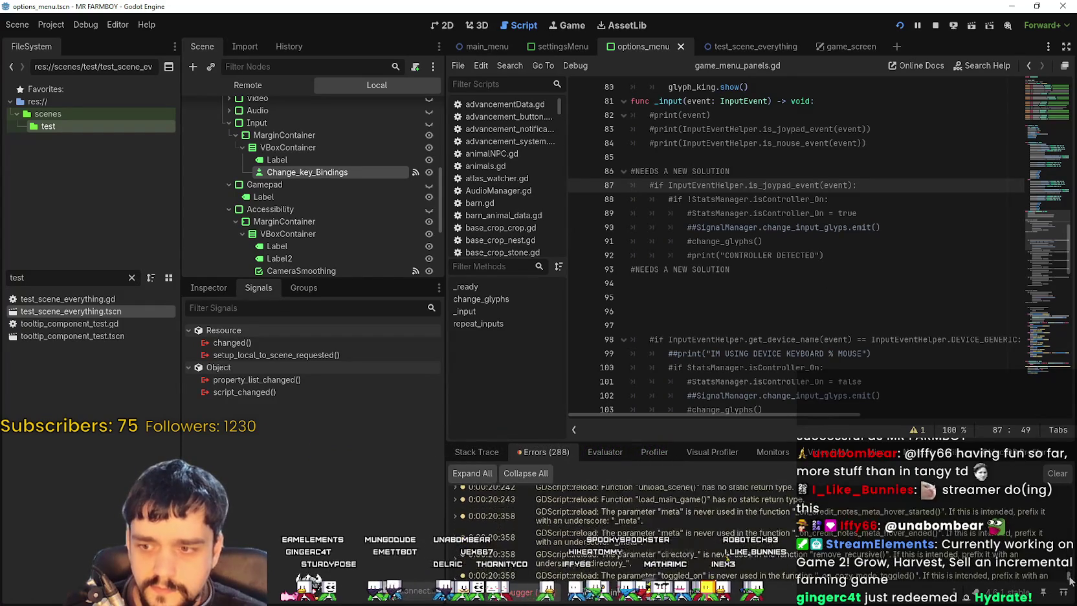
pyautogui.scroll(-1, 1071, 587)
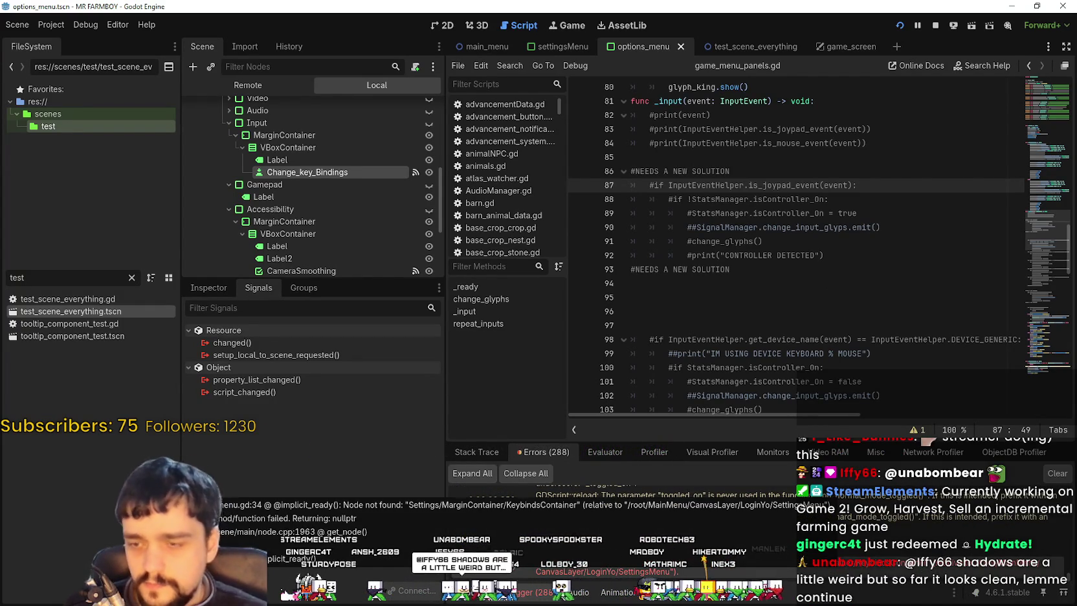
pyautogui.click(570, 562)
pyautogui.scroll(2, 777, 219)
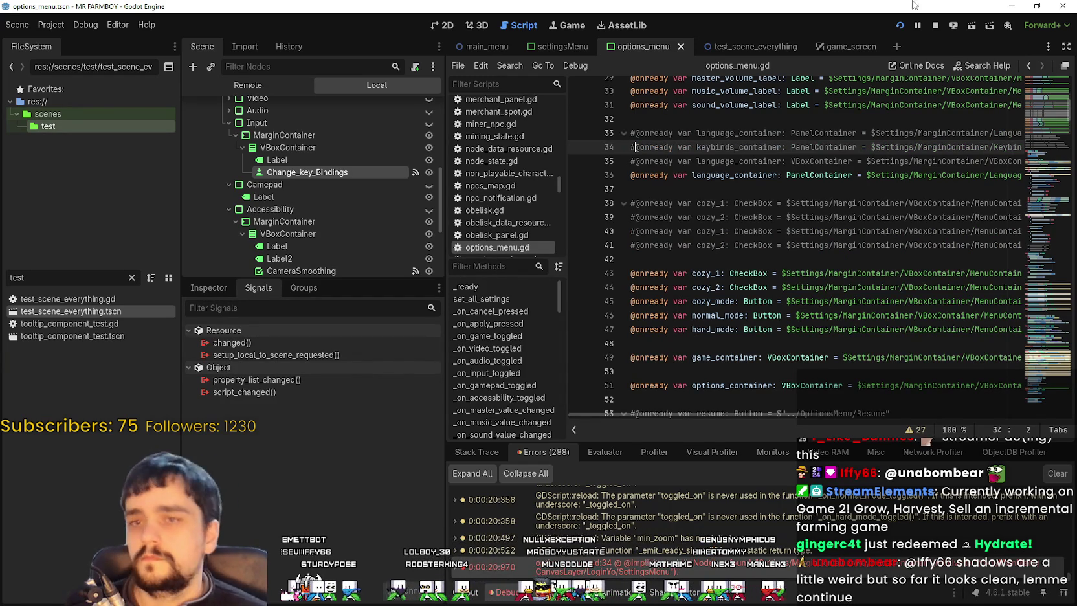
pyautogui.write('#')
pyautogui.click(935, 26)
pyautogui.click(737, 427)
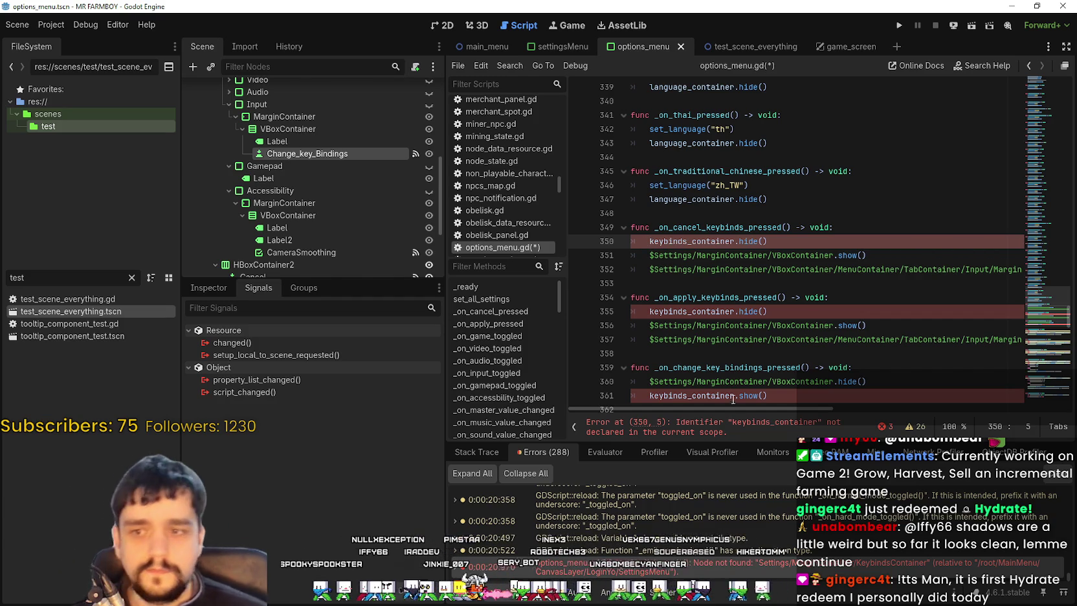
# Step: Return to the keybinds_container declaration on line 34, save the script, and run the game
pyautogui.moveTo(760, 409); pyautogui.dragTo(924, 414)
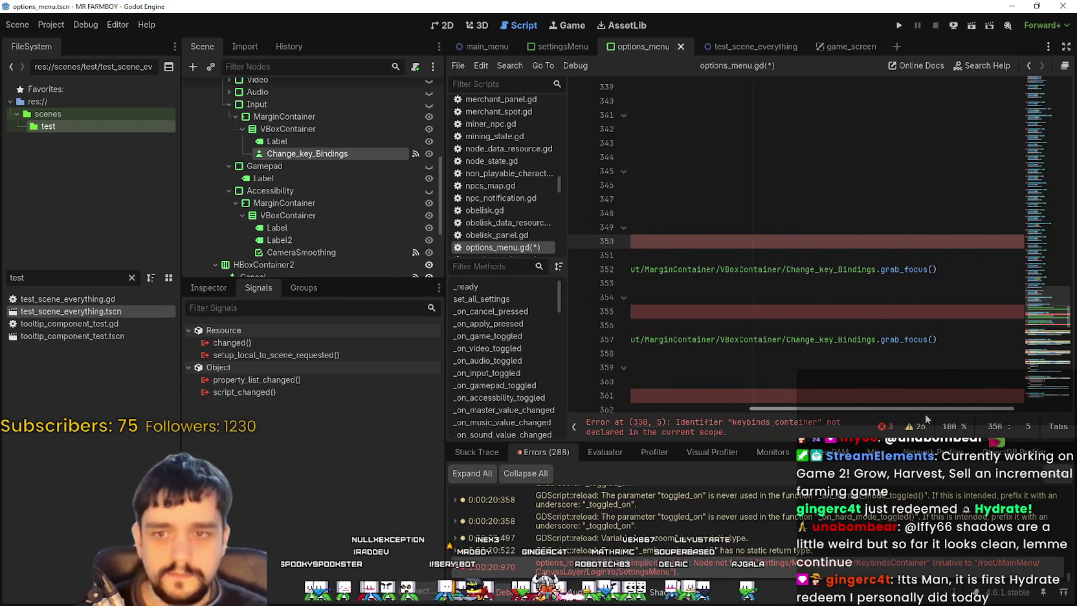
pyautogui.moveTo(929, 418); pyautogui.dragTo(747, 369)
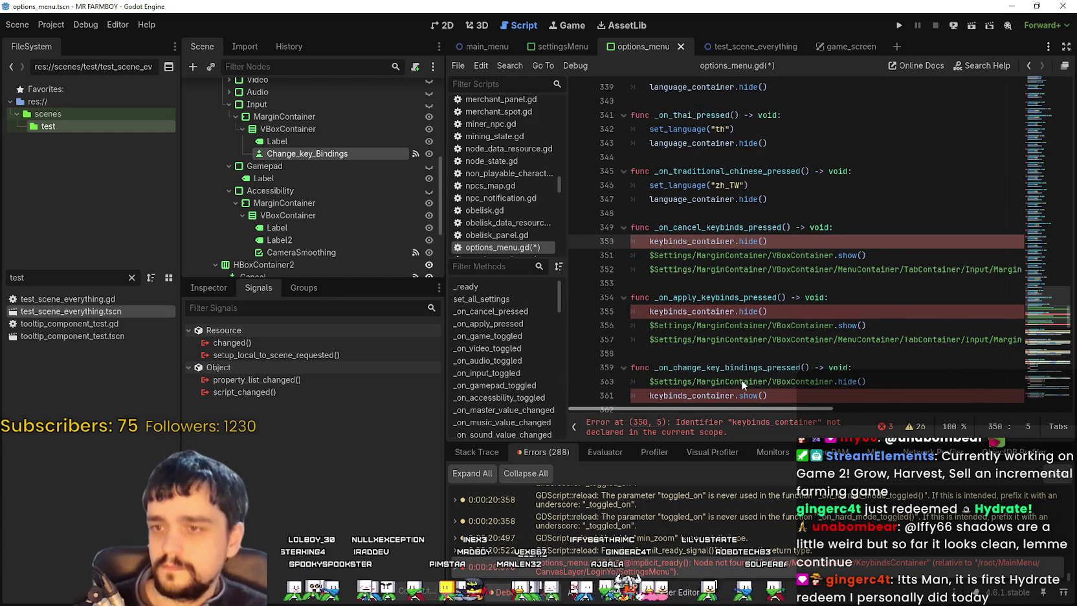
pyautogui.hotkey('alt', 'Left')
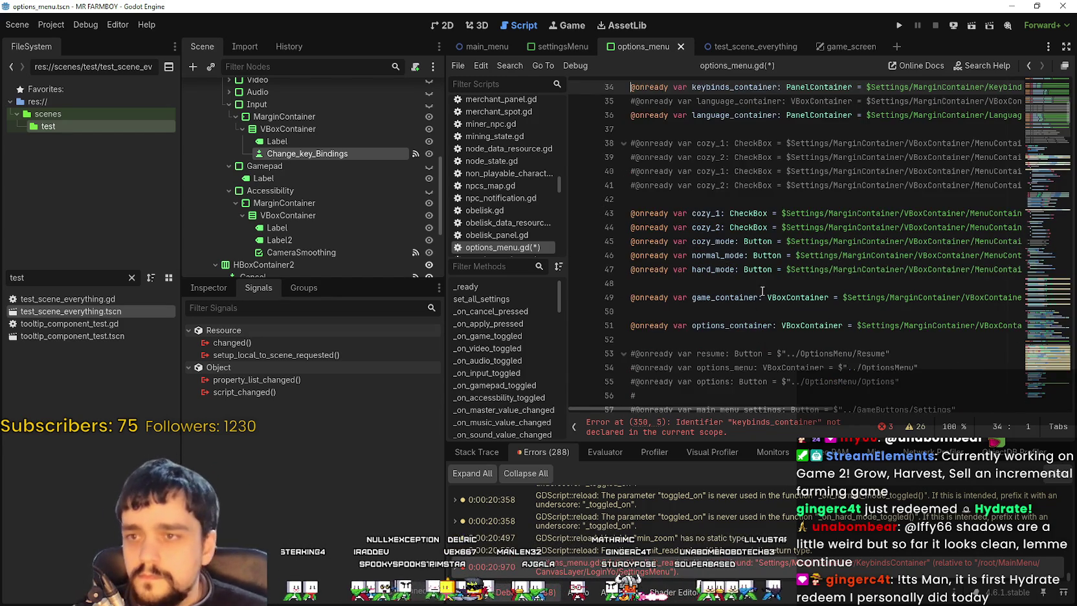
pyautogui.hotkey('ctrl', 's')
pyautogui.scroll(2, 764, 291)
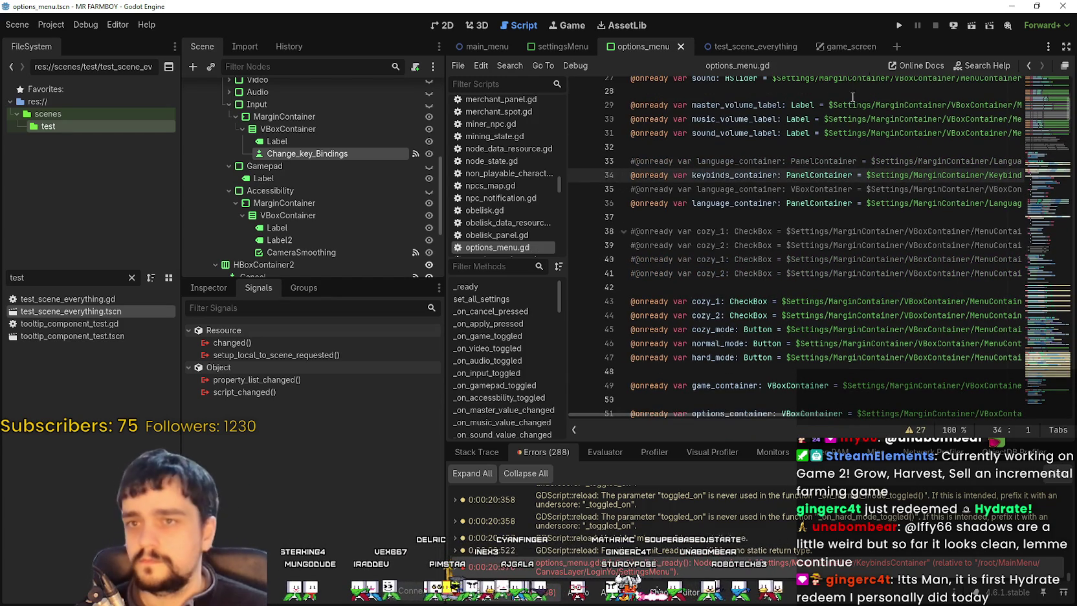
pyautogui.click(899, 22)
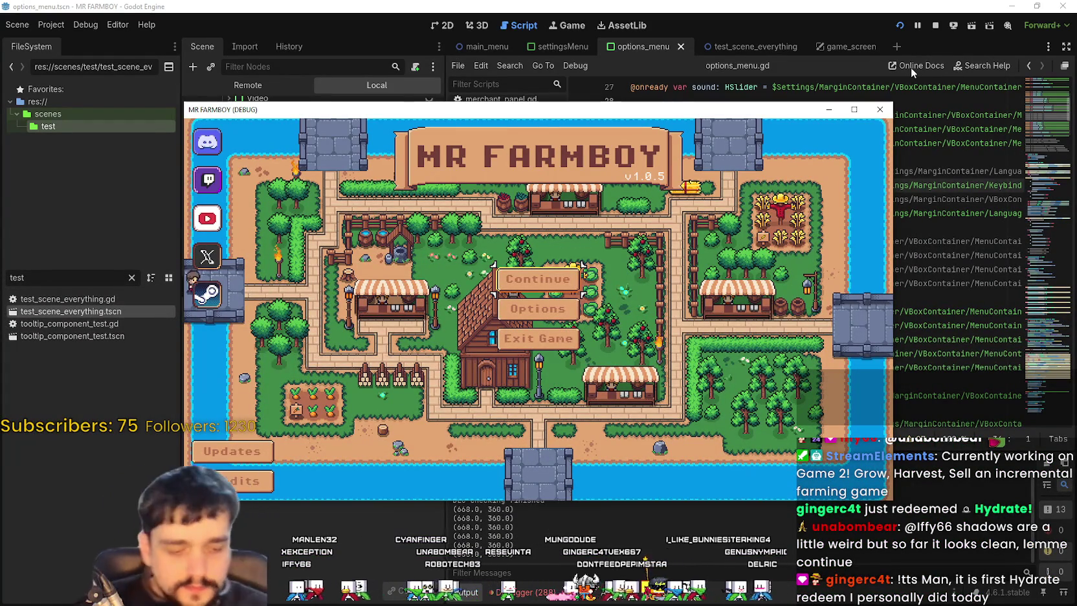
# Step: Maximize the game, go to Options > Input, and click Change Key Bindings (BETA)
pyautogui.click(854, 109)
pyautogui.click(574, 302)
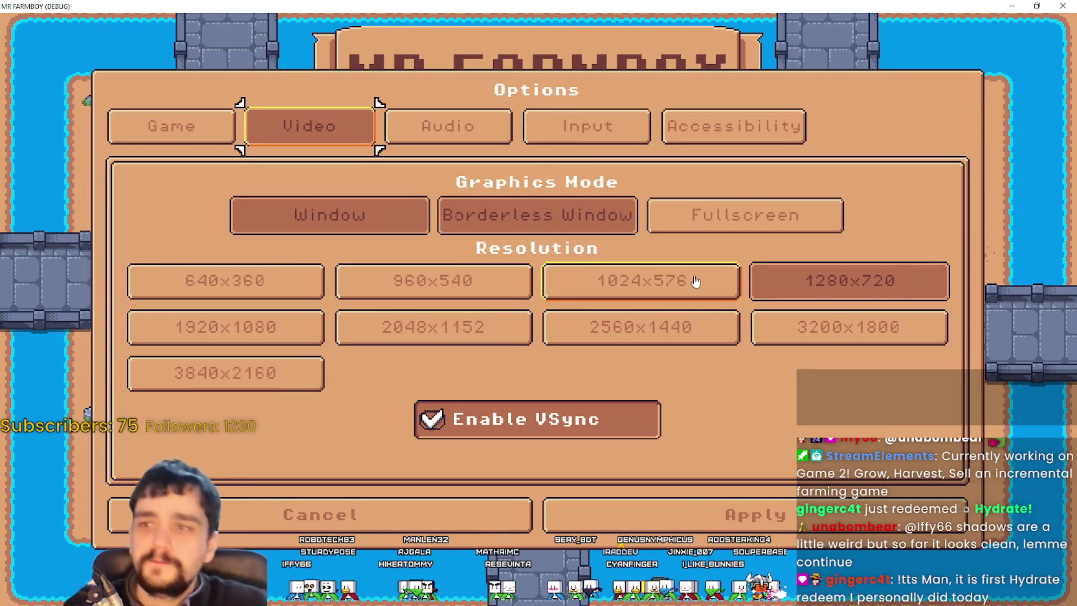
pyautogui.click(628, 123)
pyautogui.click(601, 220)
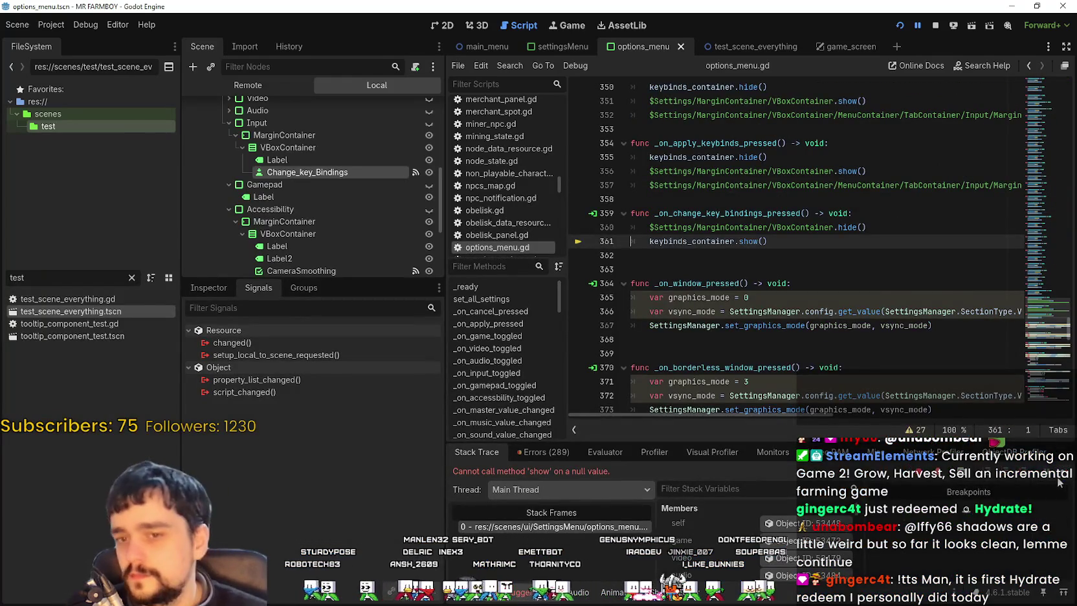
# Step: Resume past the error break, stop the game, and launch the project again
pyautogui.hotkey('alt', 'Tab')
pyautogui.hotkey('alt', 'Tab')
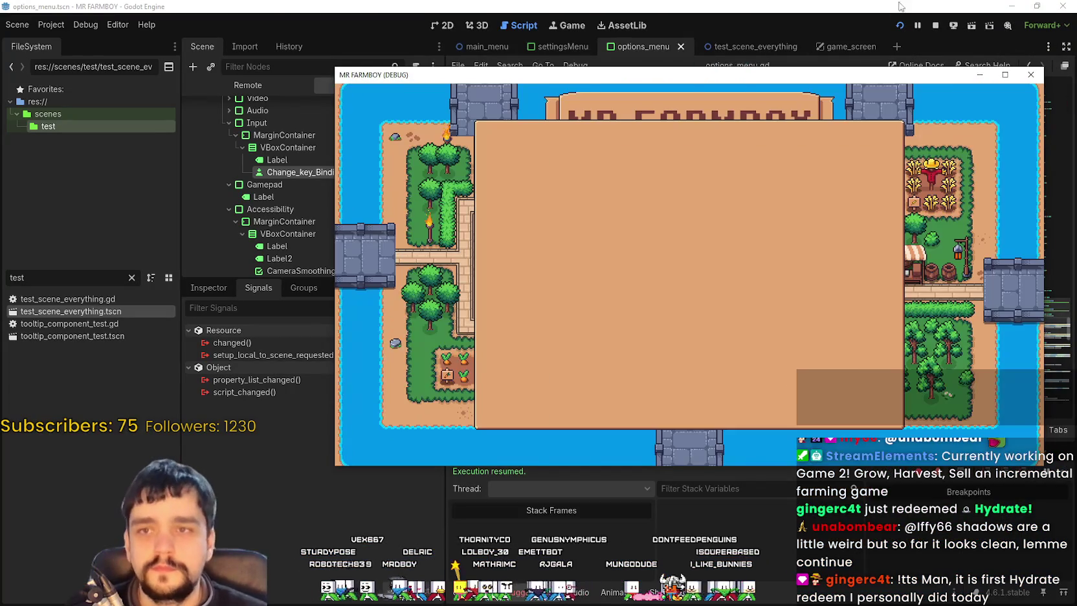
pyautogui.click(935, 25)
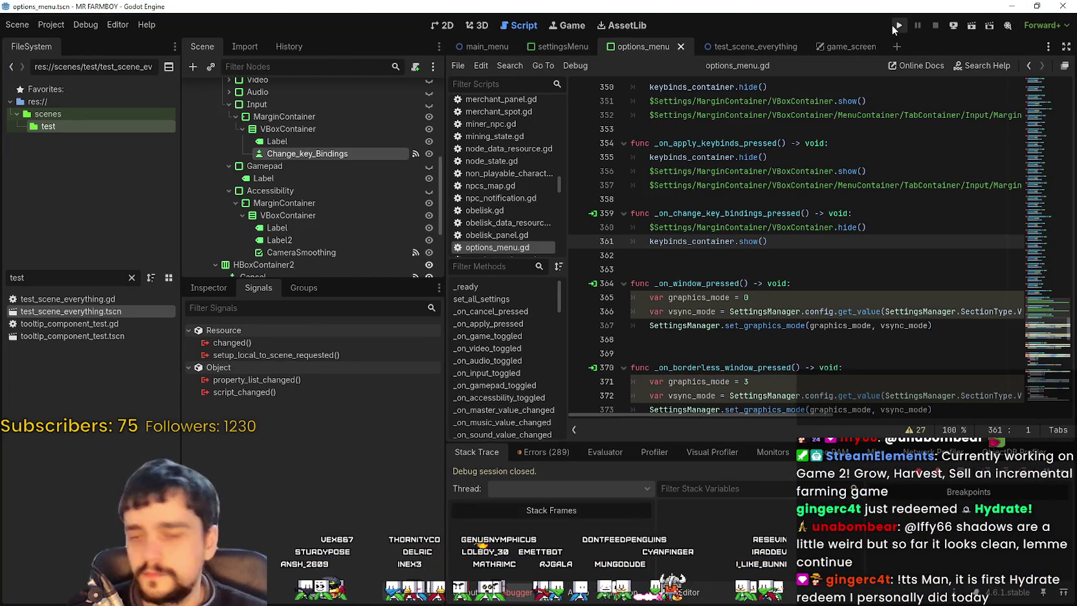
pyautogui.click(891, 25)
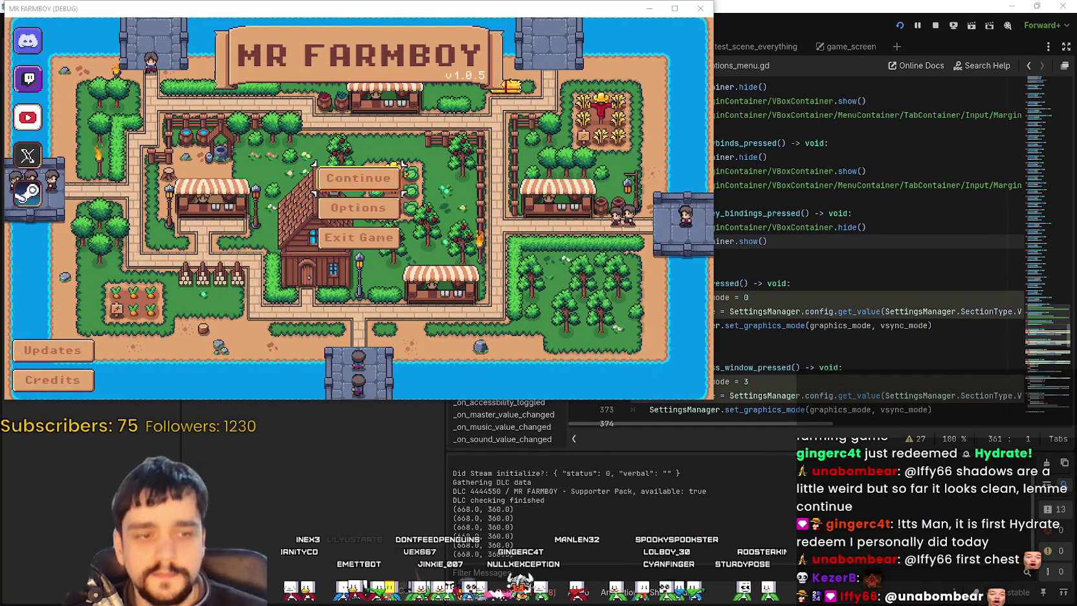
# Step: Continue from Save 1 and inspect two of the village houses
pyautogui.click(358, 178)
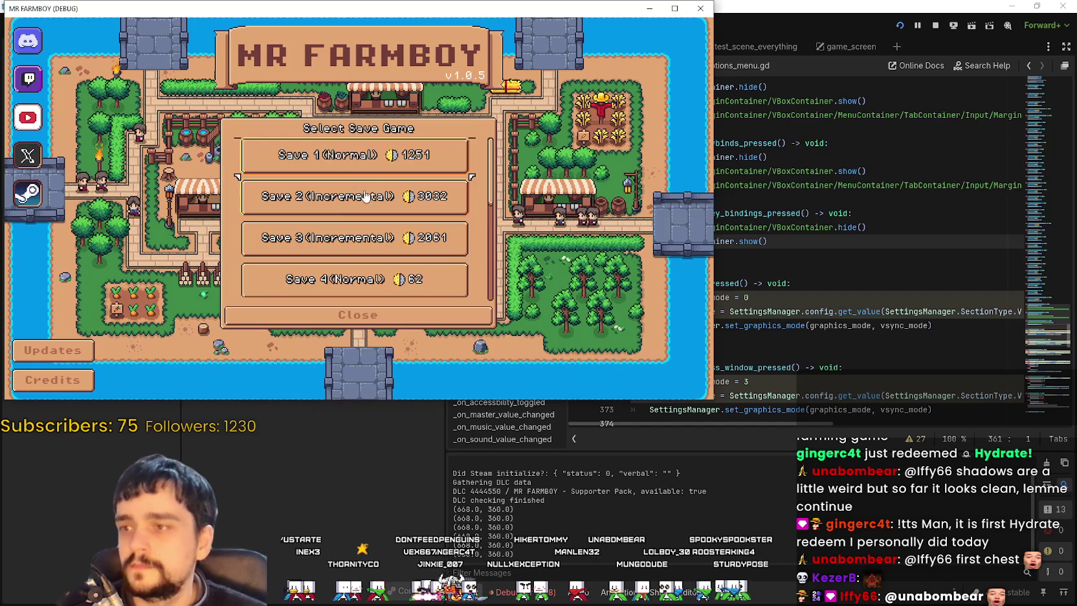
pyautogui.click(311, 163)
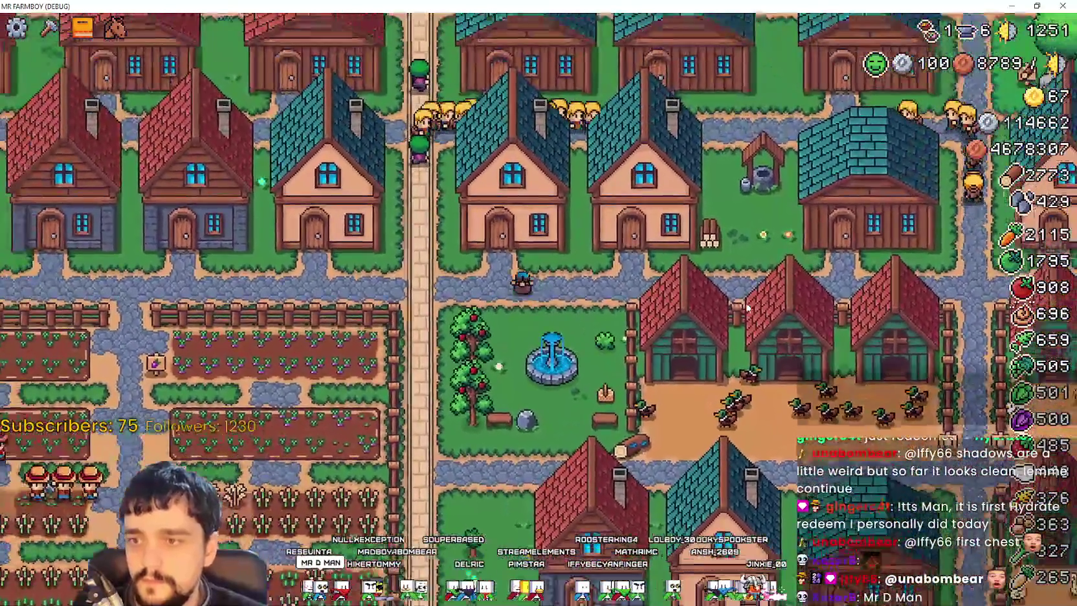
pyautogui.click(746, 308)
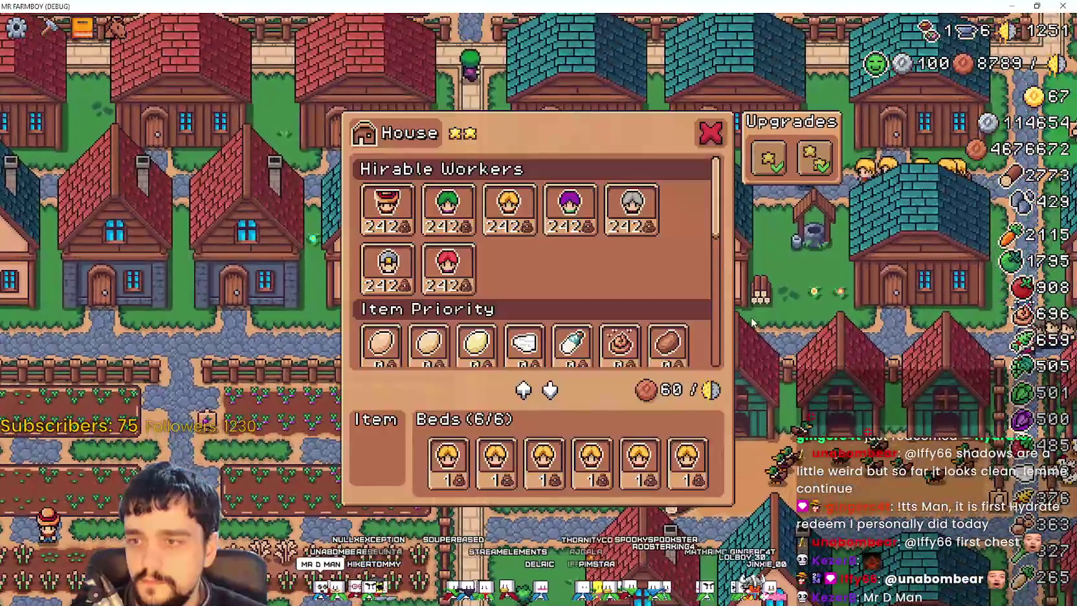
pyautogui.press('Escape')
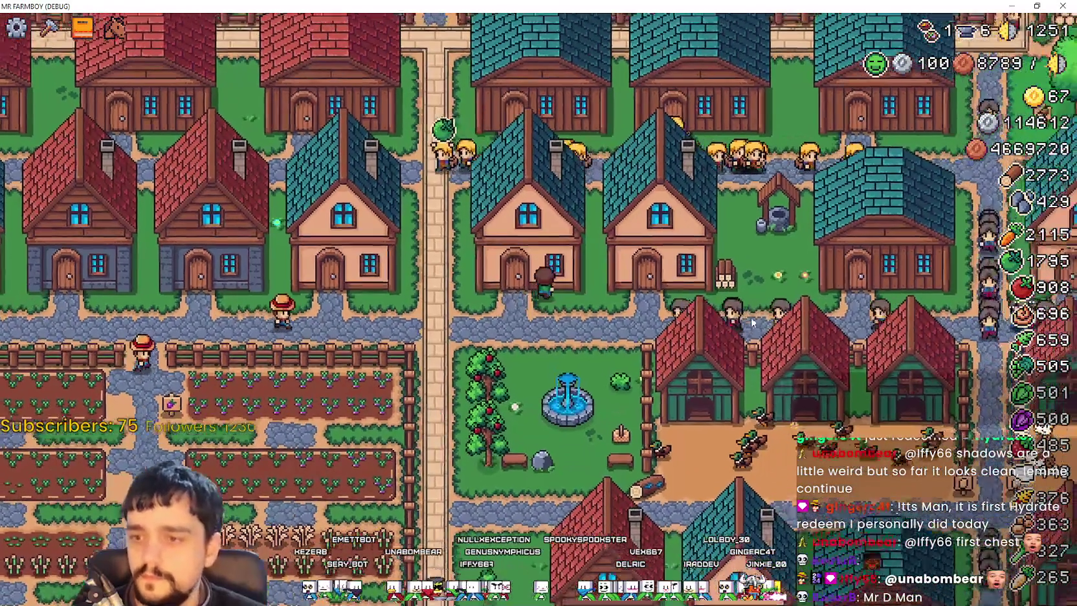
pyautogui.click(751, 316)
pyautogui.press('Escape')
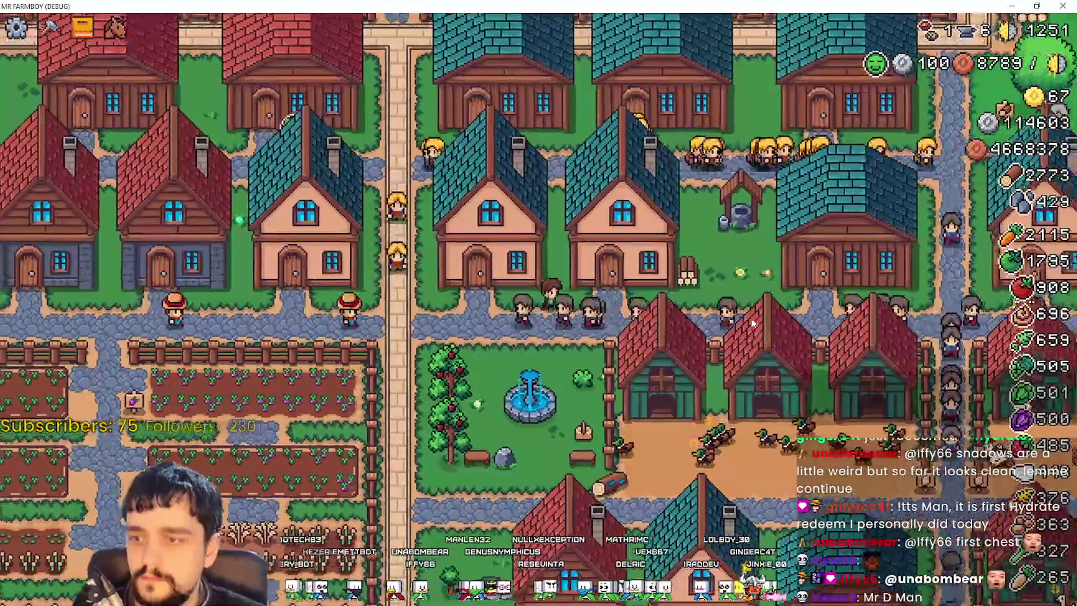
# Step: Walk the farmer left, pick the road tile and a seed in the Crafting panel, then close it
pyautogui.press('a')
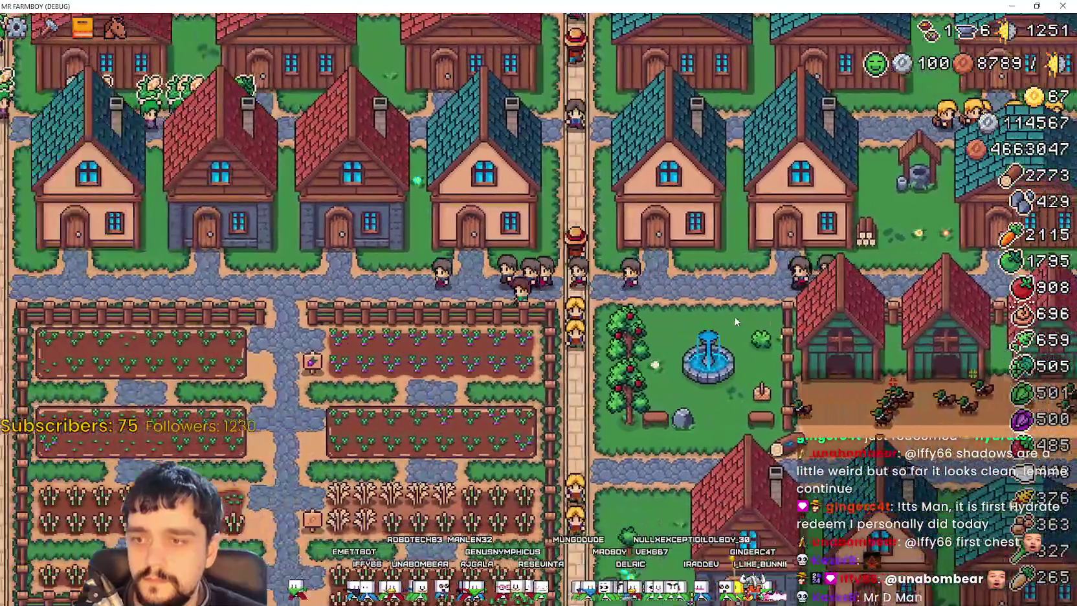
pyautogui.press('c')
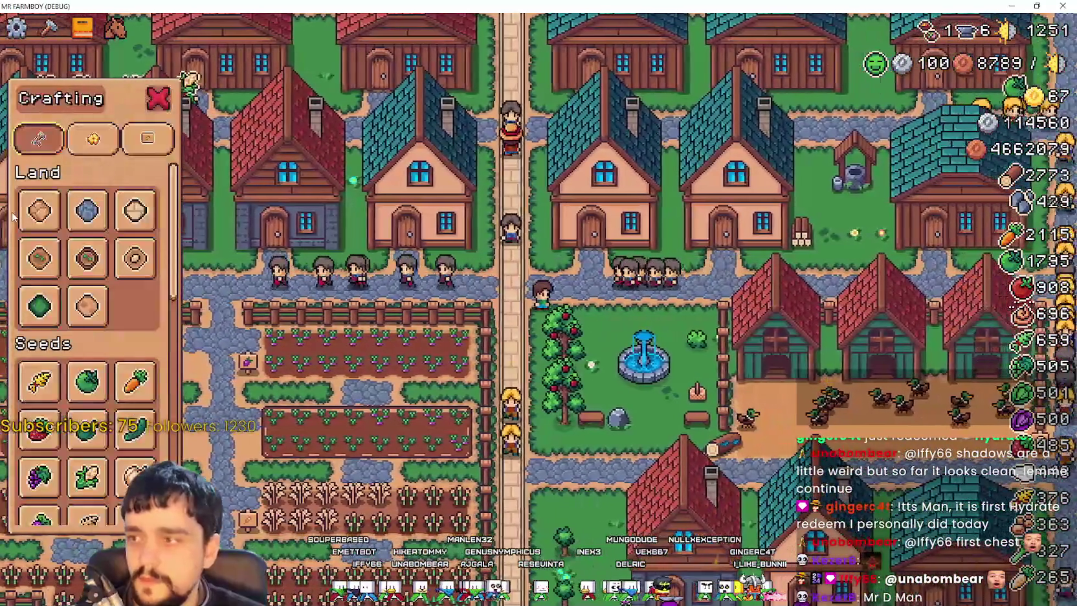
pyautogui.click(70, 205)
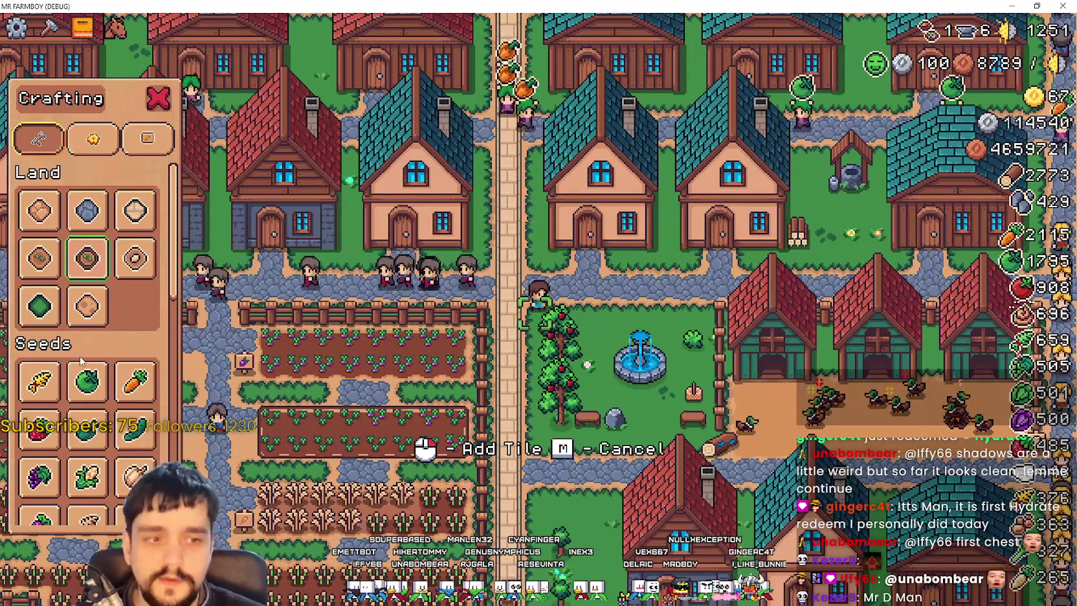
pyautogui.click(39, 381)
pyautogui.scroll(-3, 97, 387)
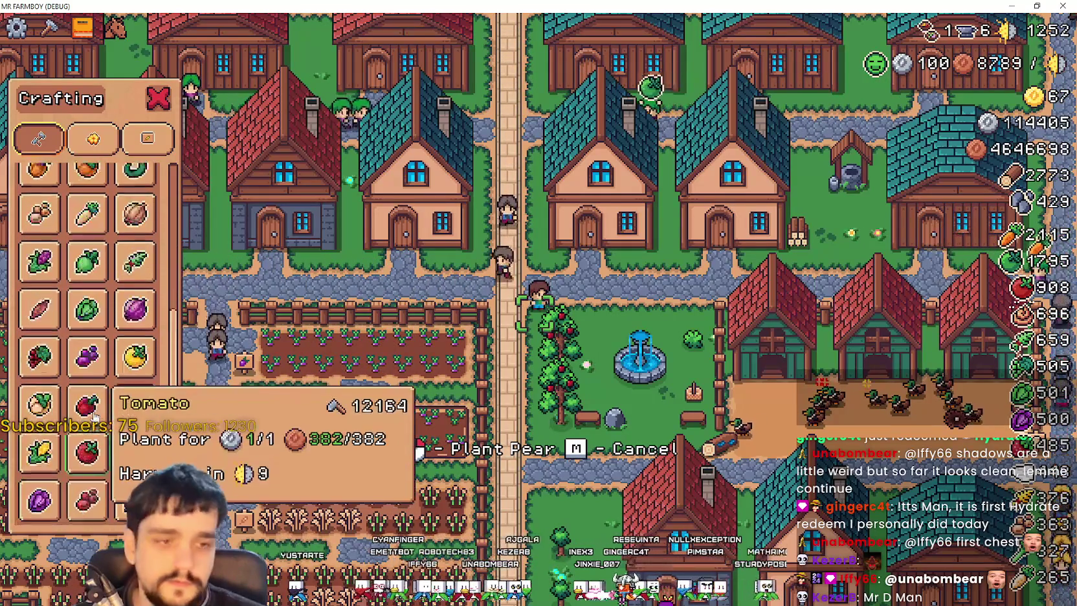
pyautogui.press('c')
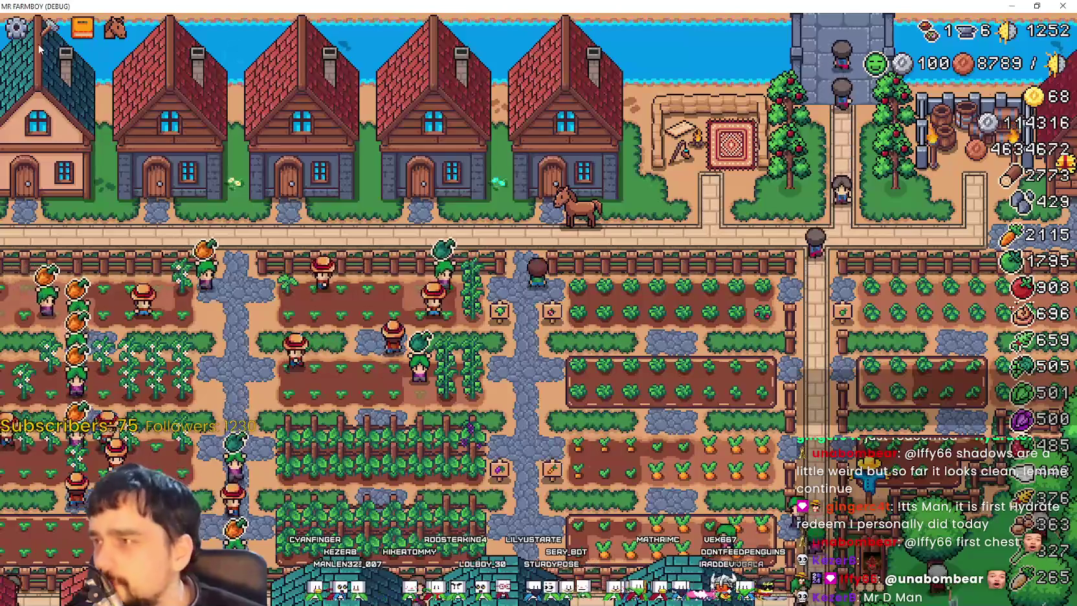
pyautogui.click(28, 31)
# Step: Pause the game, view the Audio and Input options pages, cancel, and resume
pyautogui.click(28, 31)
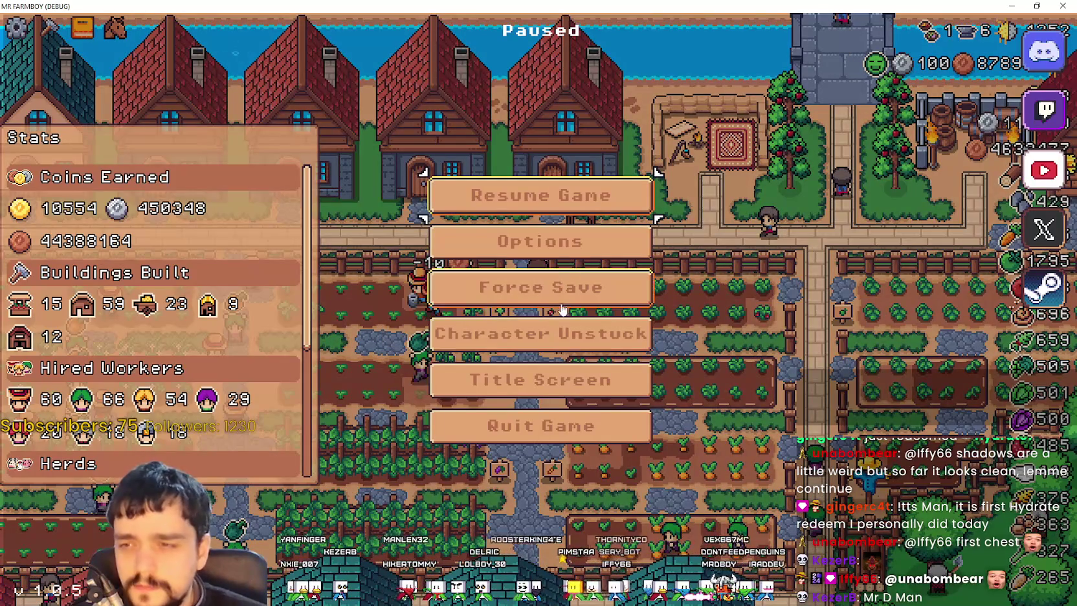
pyautogui.click(538, 240)
pyautogui.click(498, 128)
pyautogui.click(721, 129)
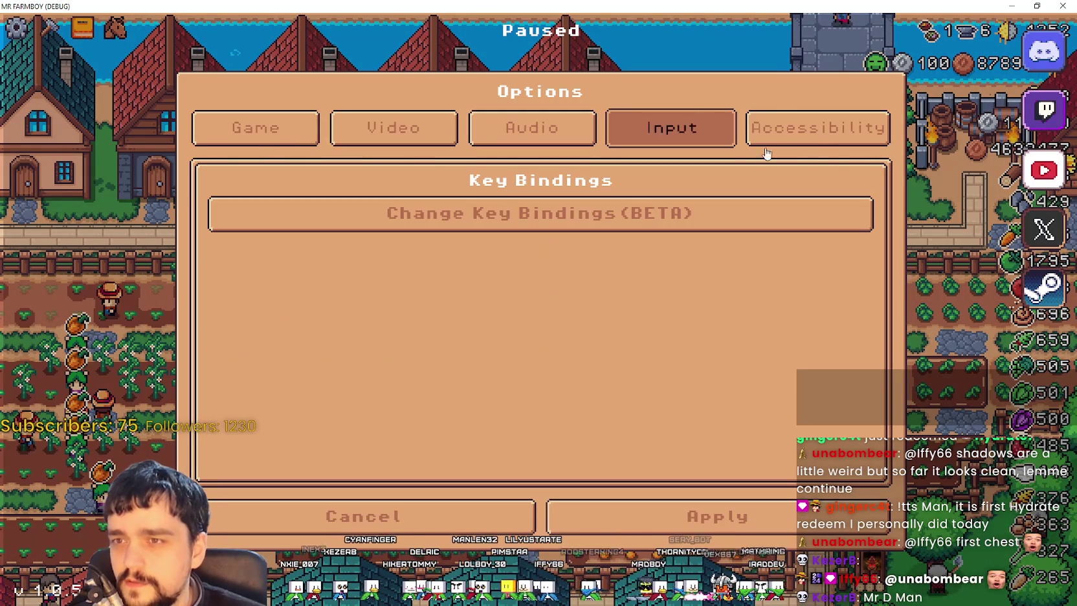
pyautogui.click(464, 517)
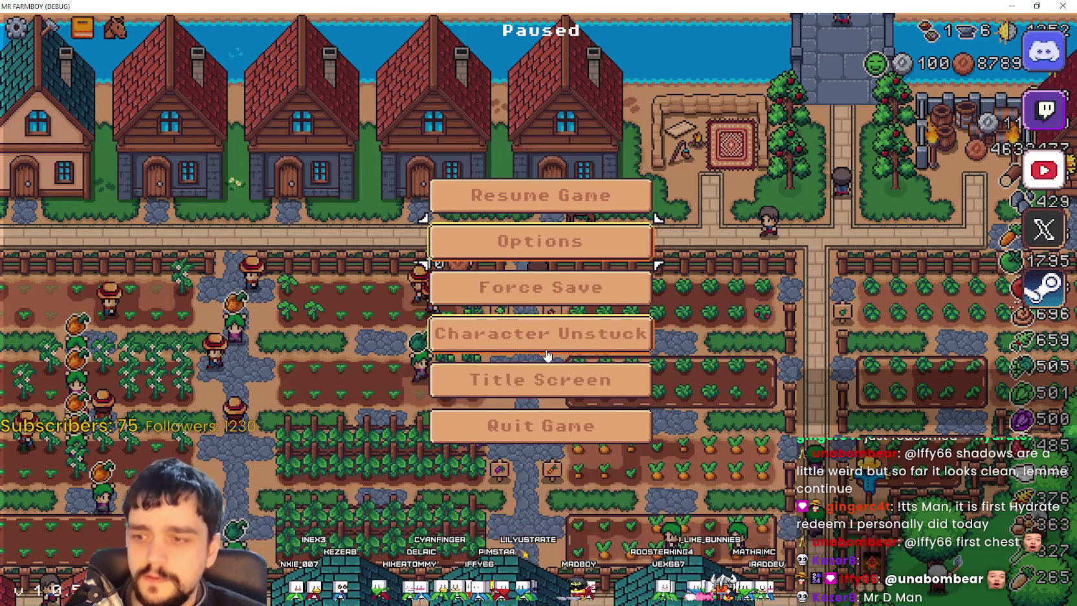
pyautogui.click(518, 185)
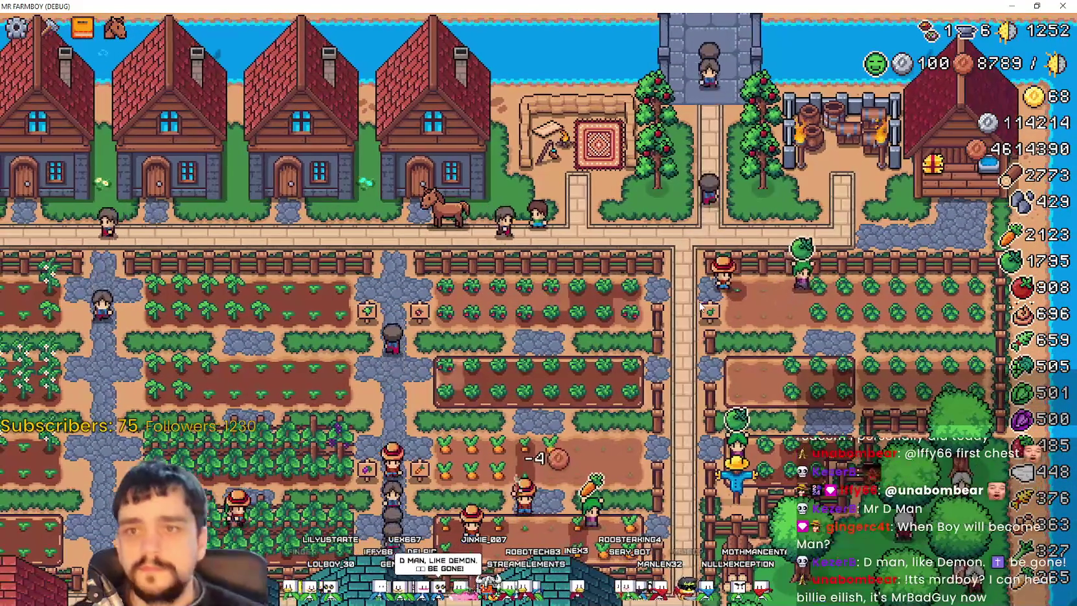
# Step: Pause again and quit the game with Alt+F4 to return to the editor
pyautogui.press('Escape')
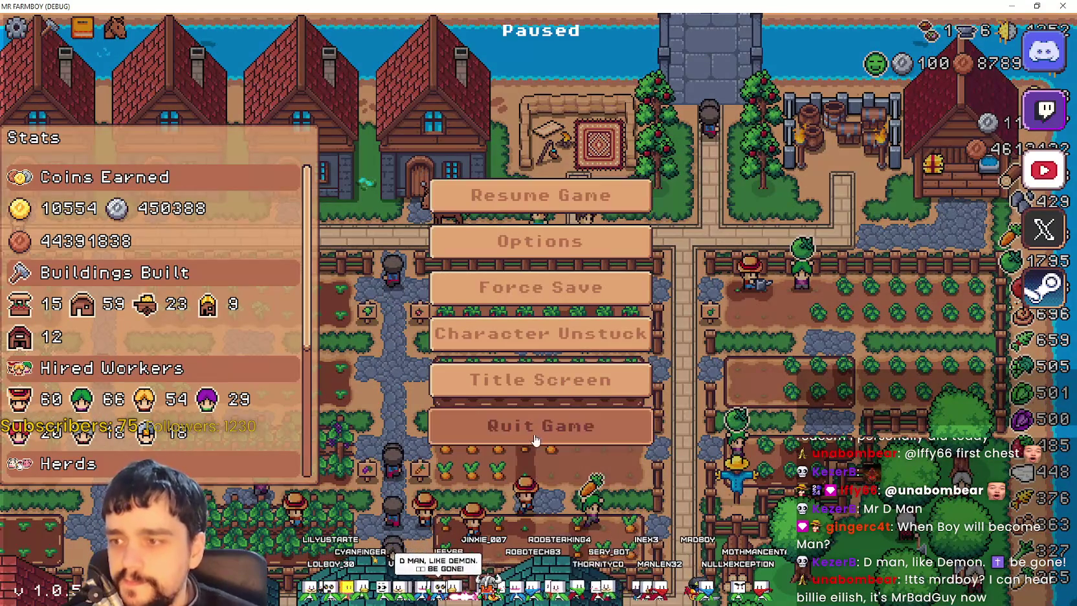
pyautogui.press('Escape')
pyautogui.hotkey('alt', 'F4')
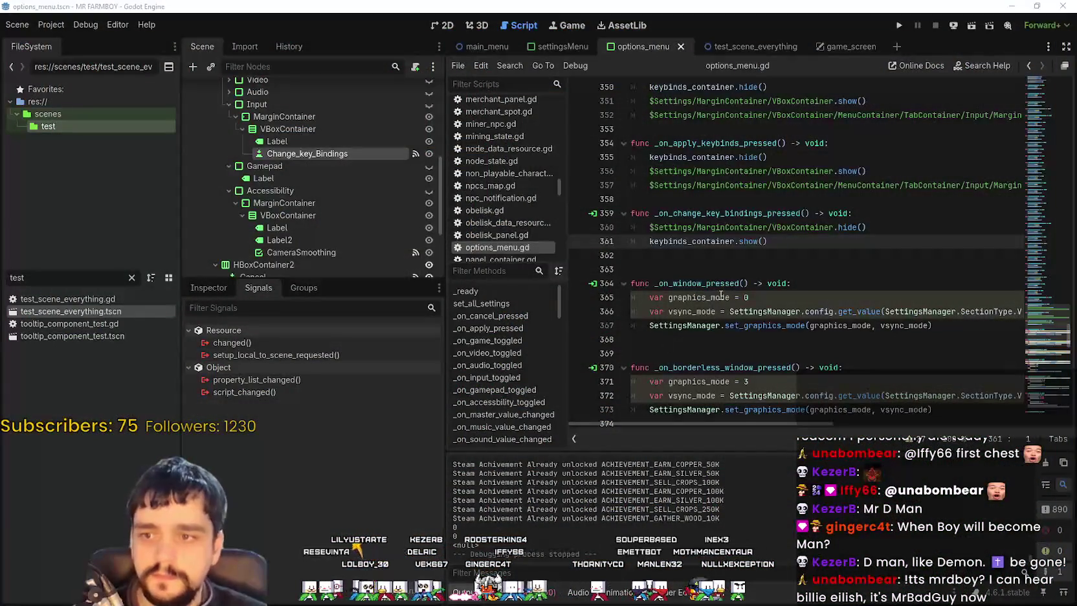
# Step: Search the AssetLib for 'input' and open the Inputty asset's details
pyautogui.click(743, 282)
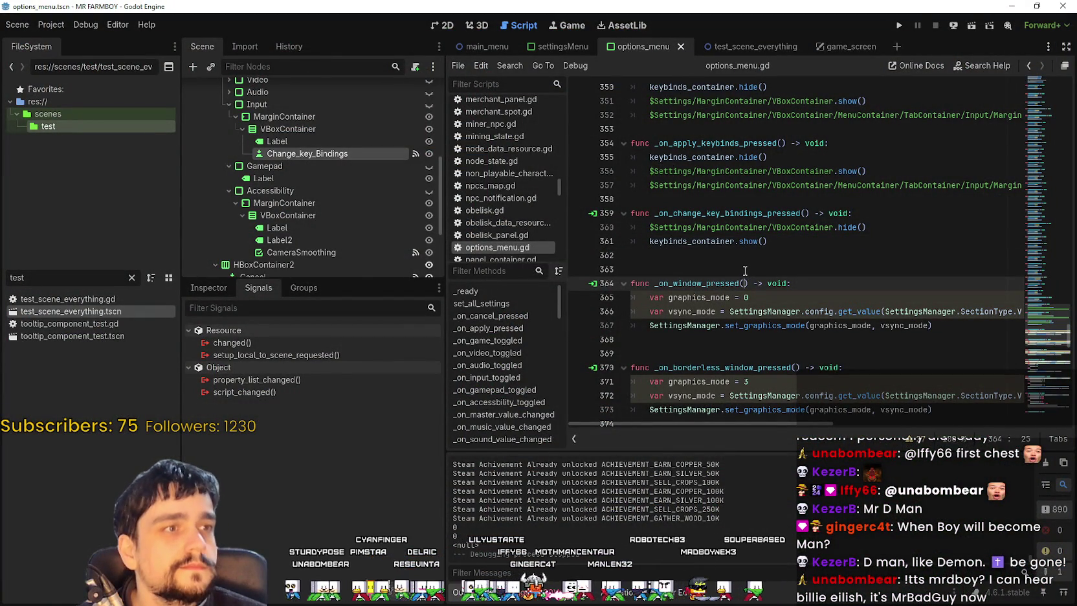
pyautogui.click(744, 270)
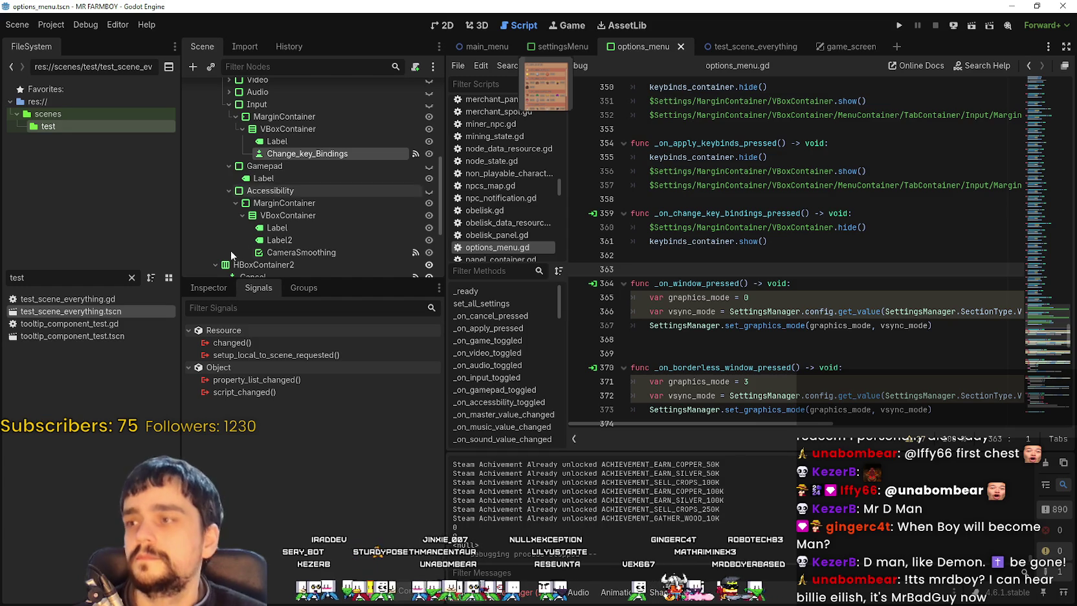
pyautogui.click(612, 26)
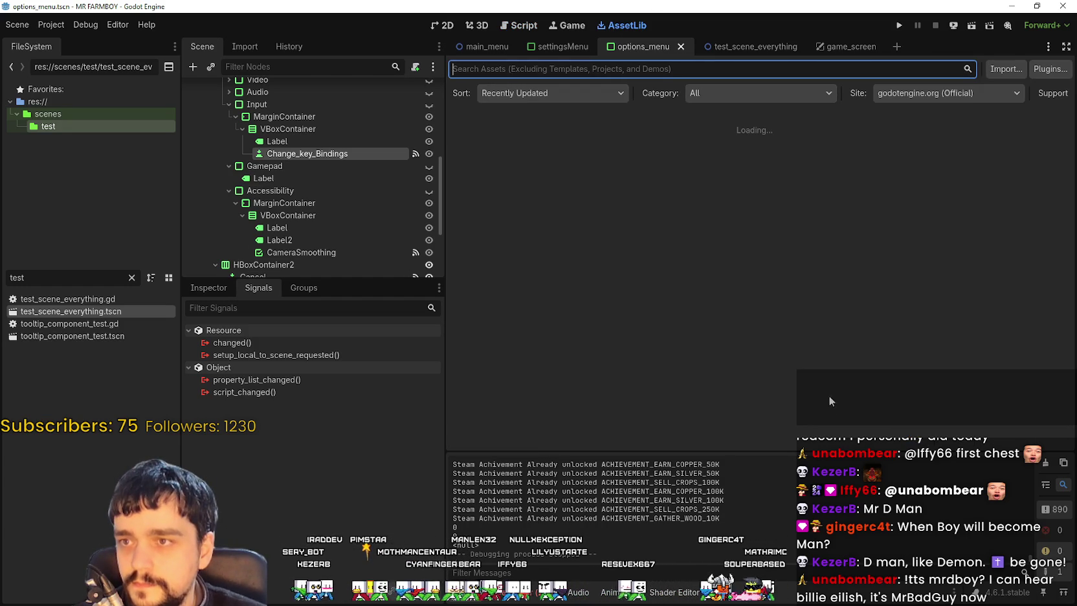
pyautogui.click(590, 75)
pyautogui.write('inp')
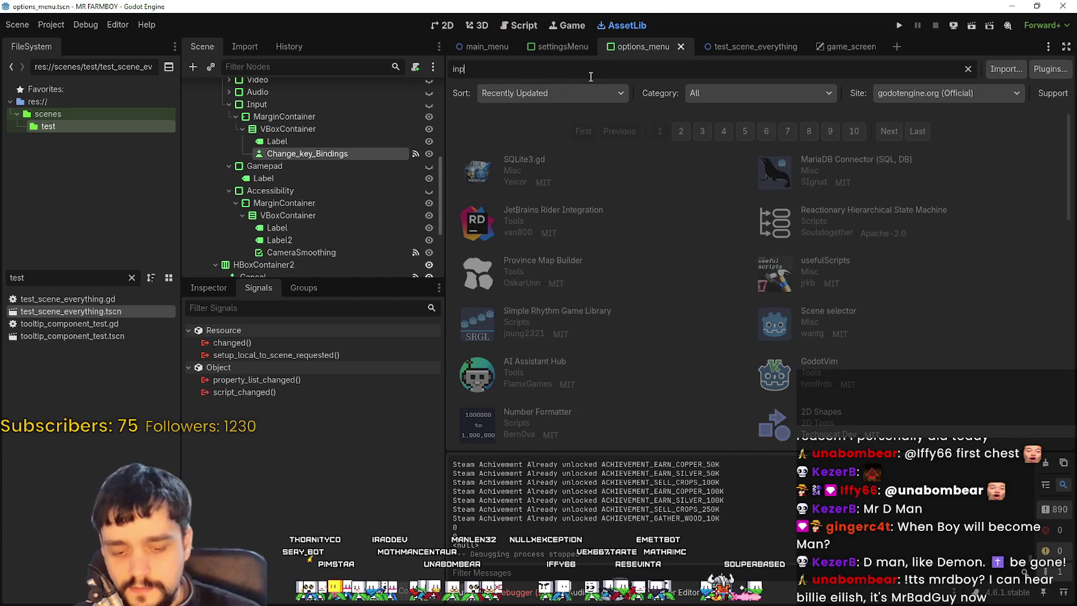
pyautogui.write('ut')
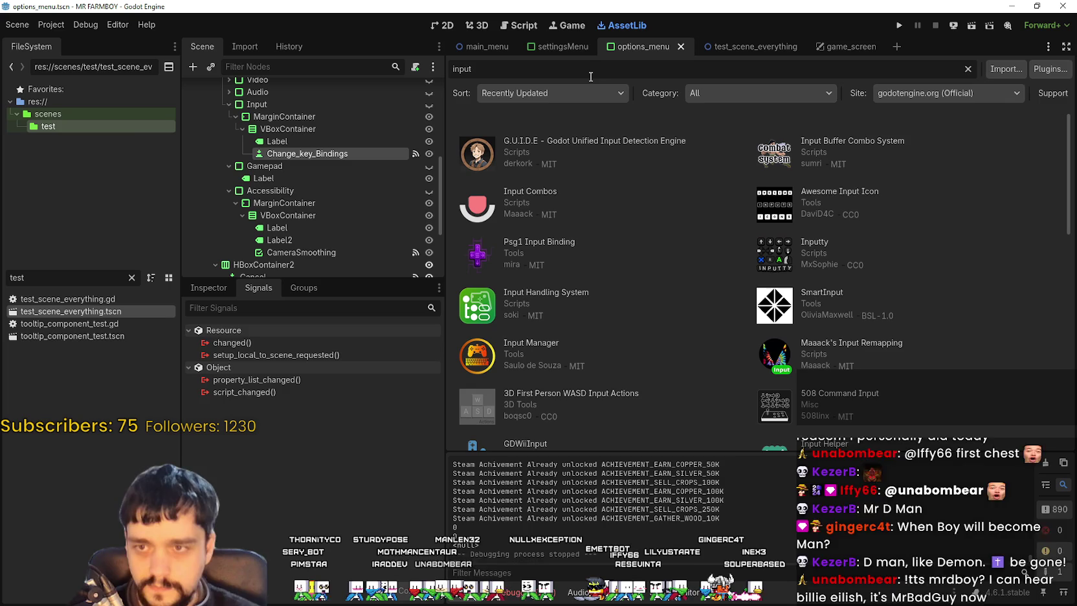
pyautogui.click(809, 228)
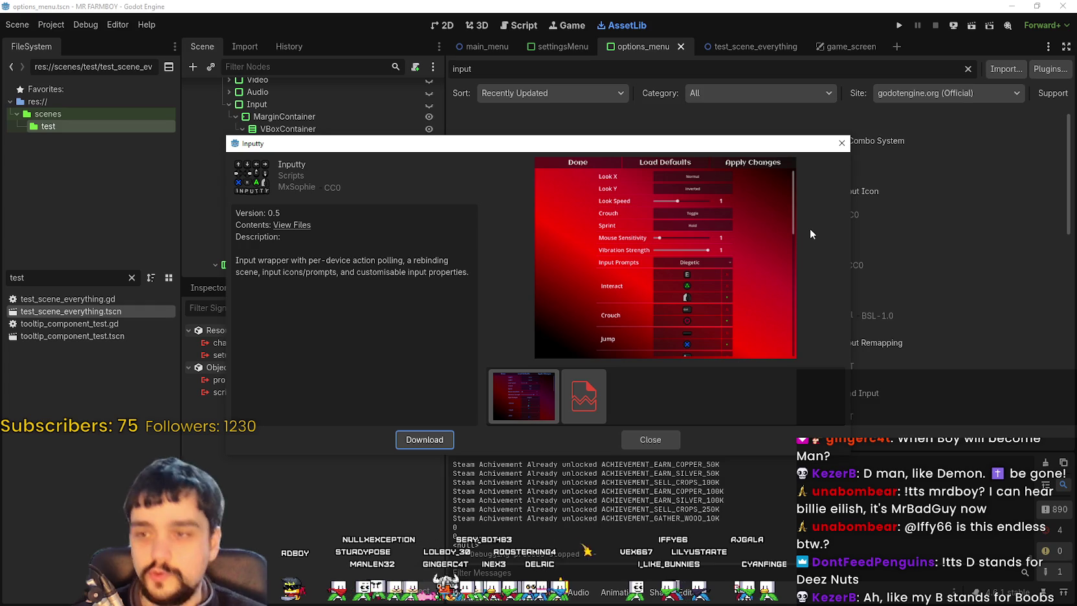
# Step: Download the Inputty asset from AssetLib and install it into the project under addons/inputty
pyautogui.click(398, 434)
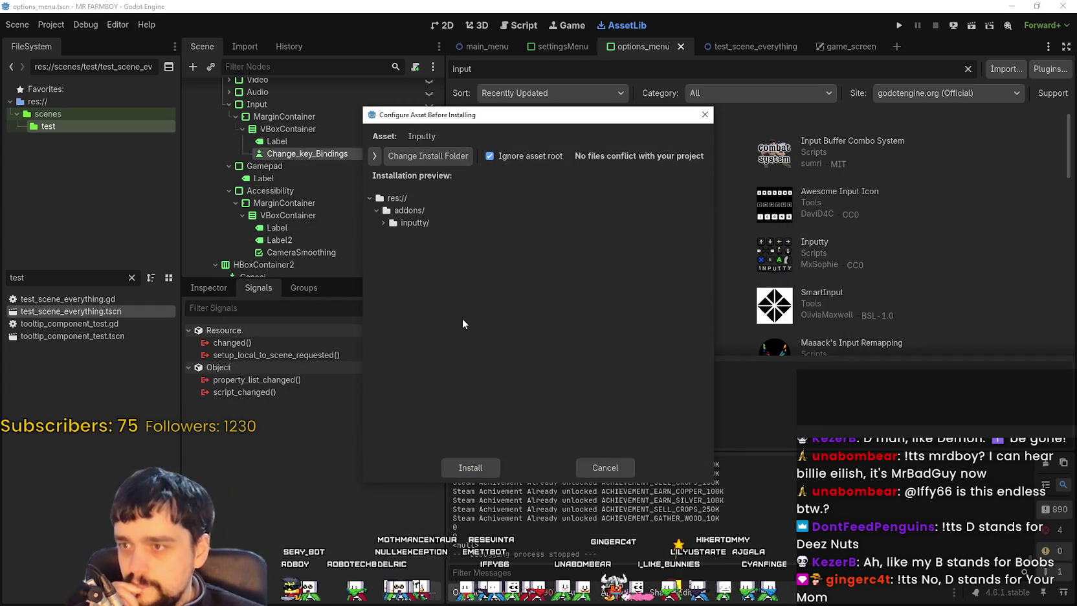
pyautogui.click(482, 468)
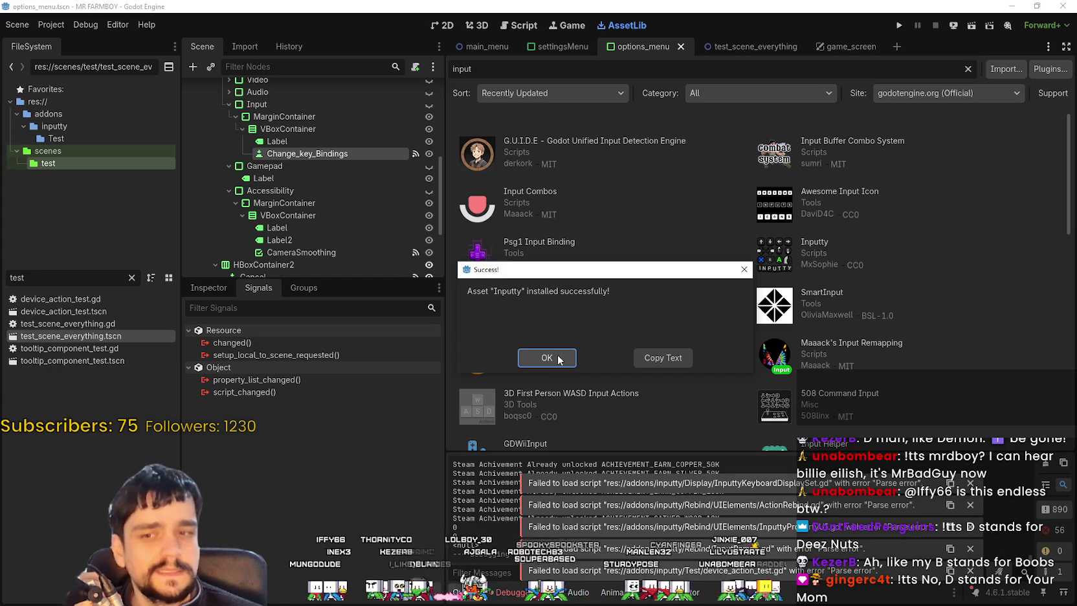
pyautogui.click(555, 359)
pyautogui.click(52, 24)
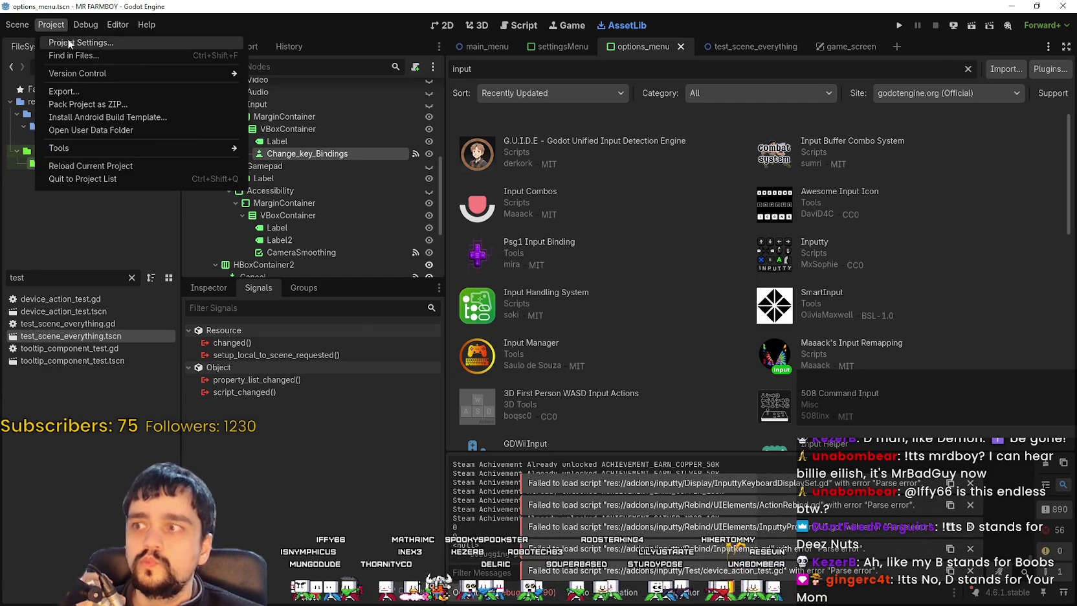
# Step: Enable the Inputty plugin, confirm Inputty is listed as an autoload, and close Project Settings
pyautogui.click(65, 41)
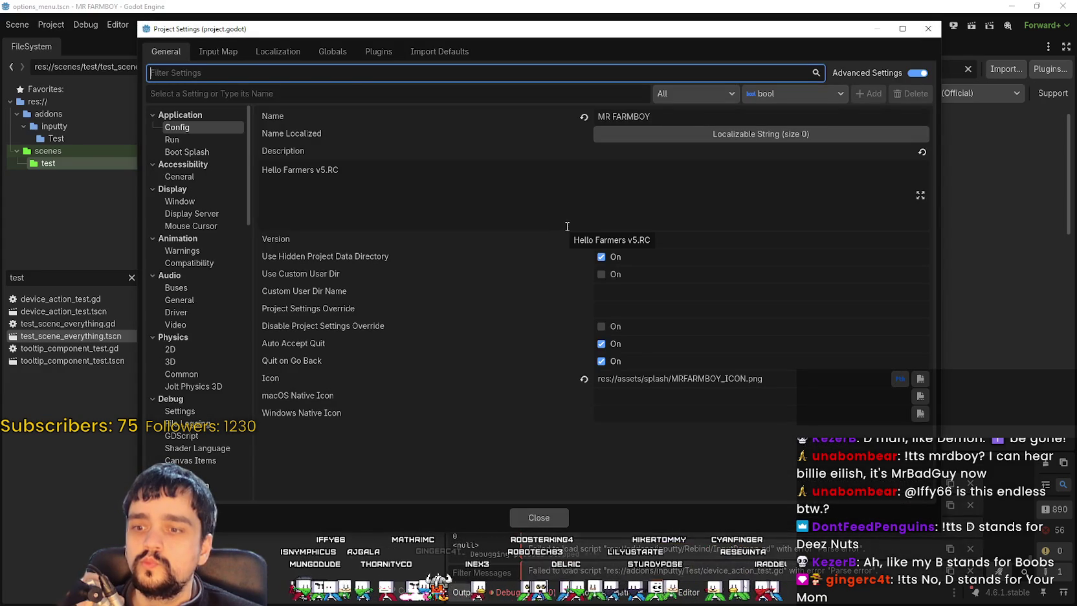
pyautogui.click(382, 53)
pyautogui.click(162, 152)
pyautogui.click(332, 52)
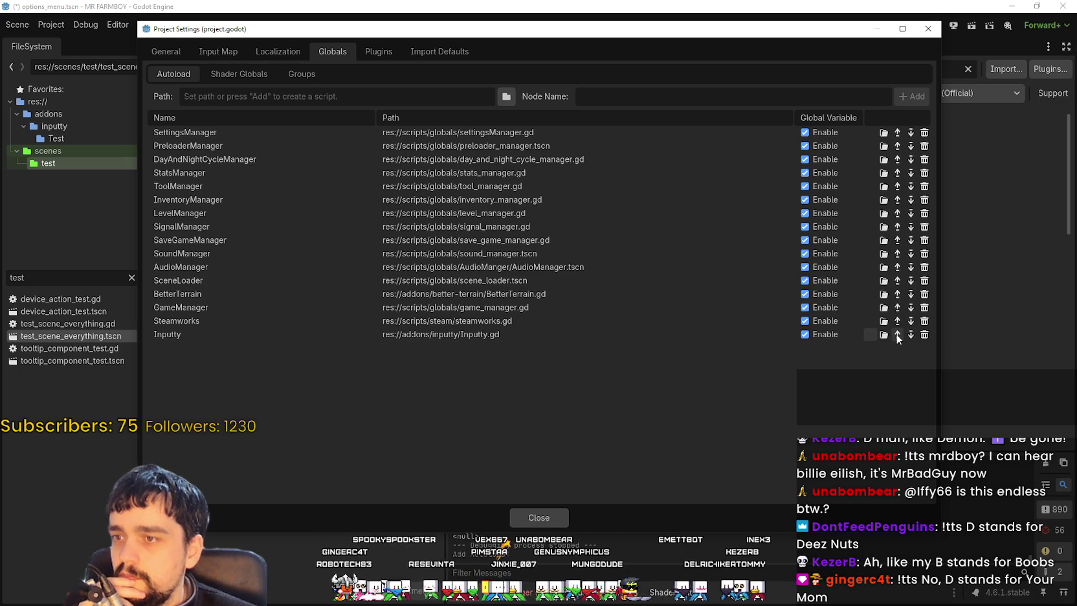
pyautogui.click(550, 516)
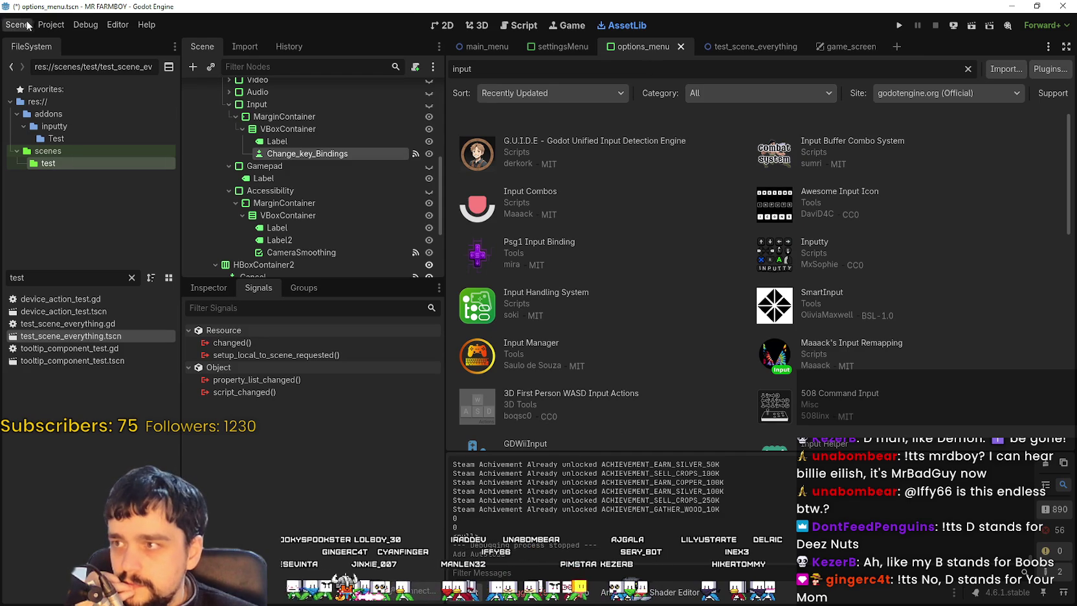
# Step: Save and reload the current project, then view the options menu scene in the 2D workspace
pyautogui.click(51, 24)
pyautogui.click(114, 166)
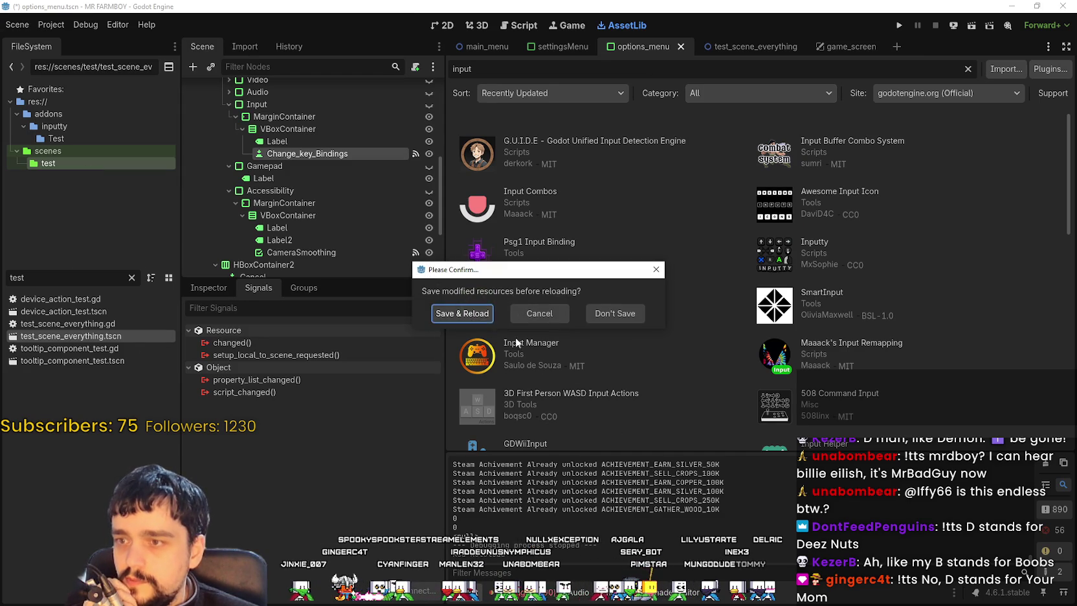
pyautogui.click(479, 313)
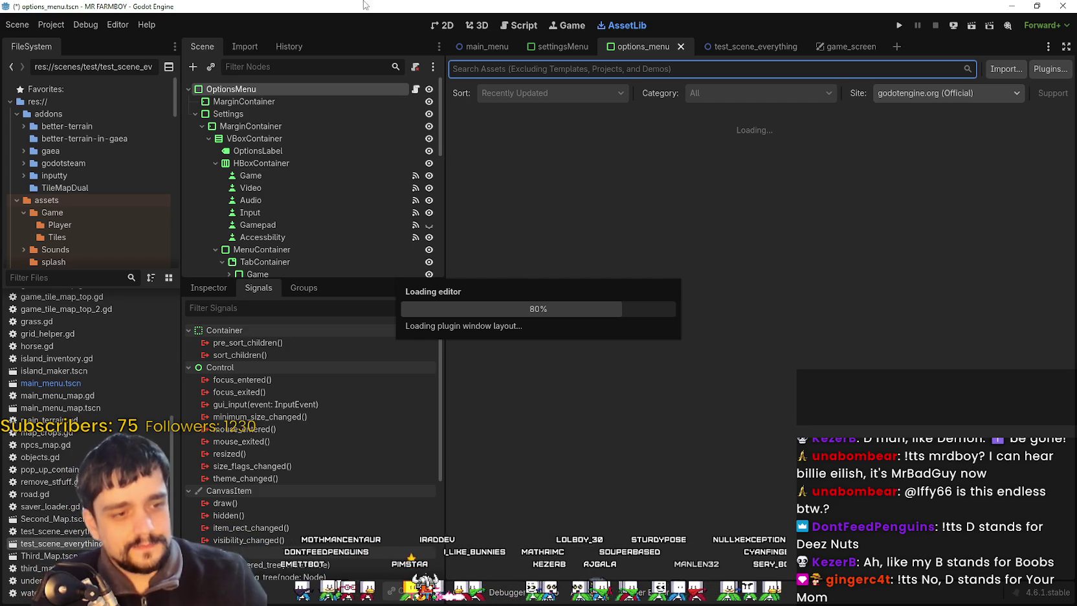
pyautogui.hotkey('alt', 'Tab')
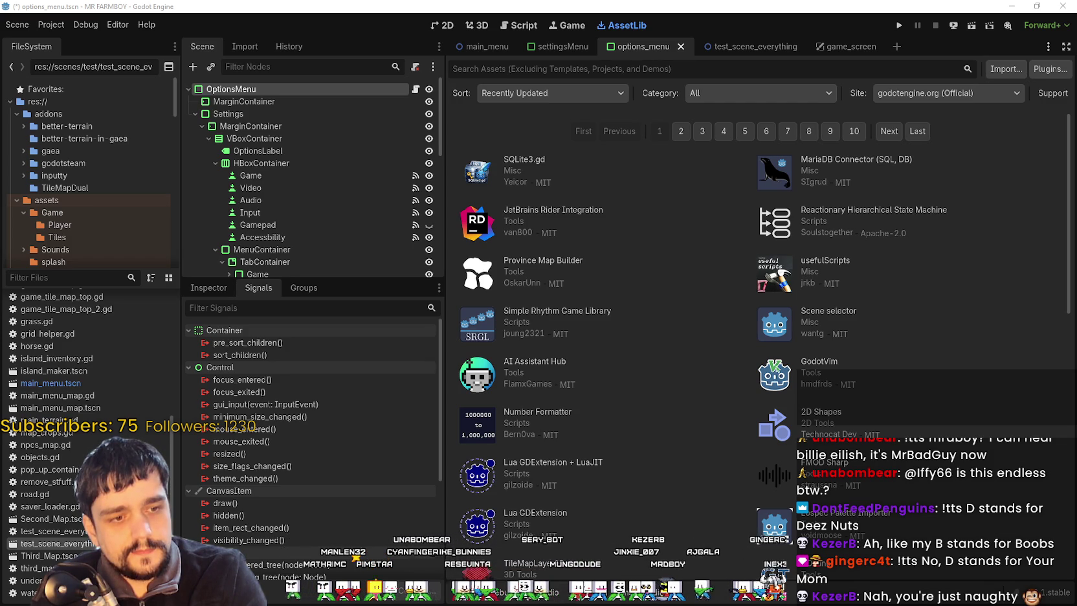
pyautogui.click(452, 27)
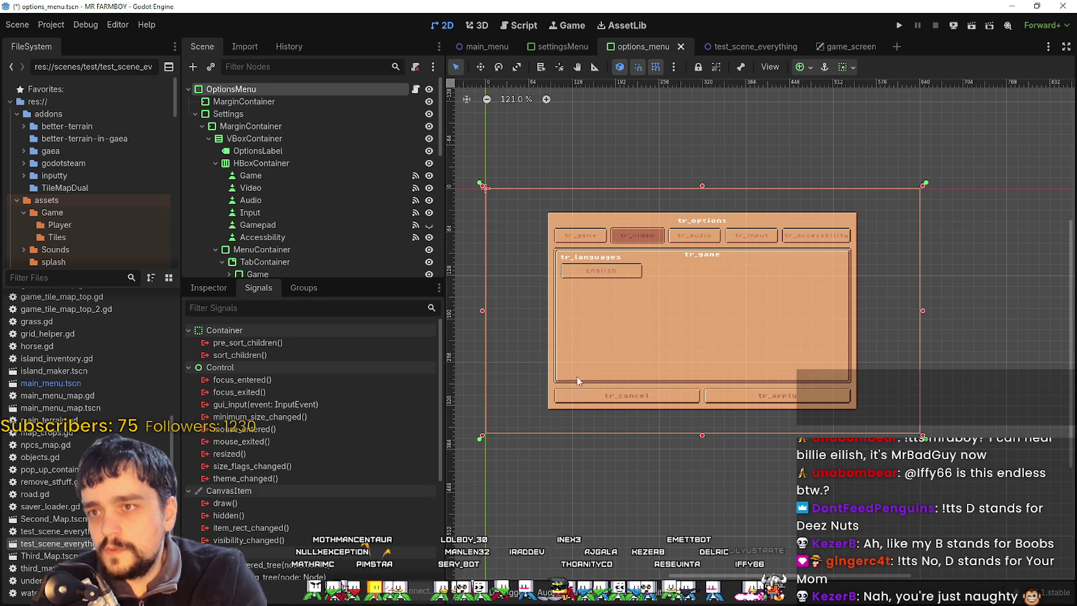
# Step: Select the Input node and expand its MarginContainer and VBoxContainer branches in the Scene dock
pyautogui.scroll(-4, 278, 261)
pyautogui.scroll(4, 278, 261)
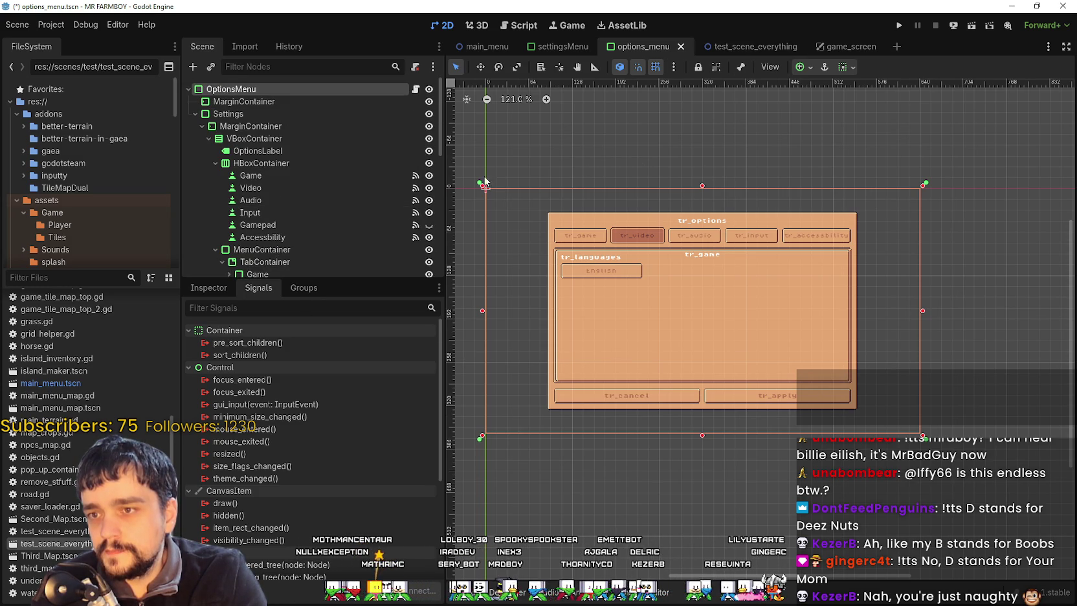
pyautogui.scroll(-5, 361, 189)
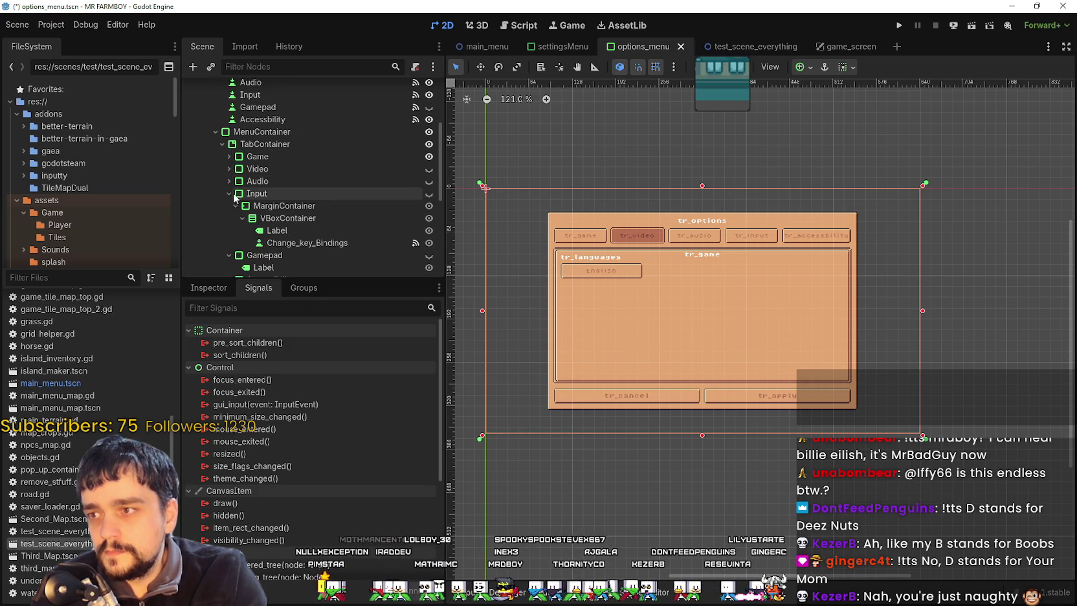
pyautogui.click(233, 196)
pyautogui.scroll(2, 633, 282)
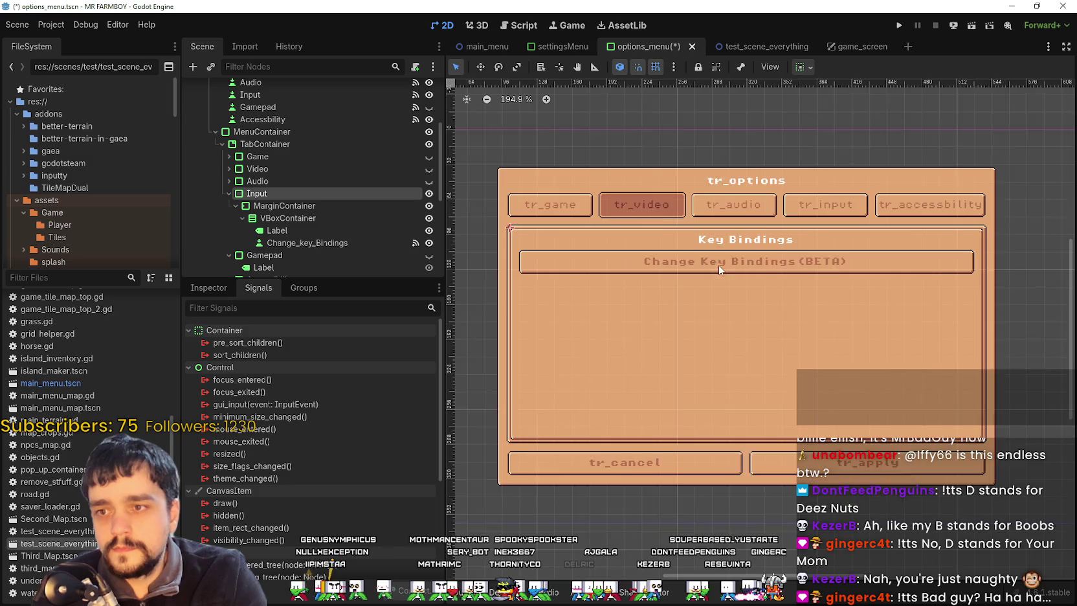
pyautogui.scroll(1, 726, 272)
pyautogui.click(235, 205)
pyautogui.click(227, 206)
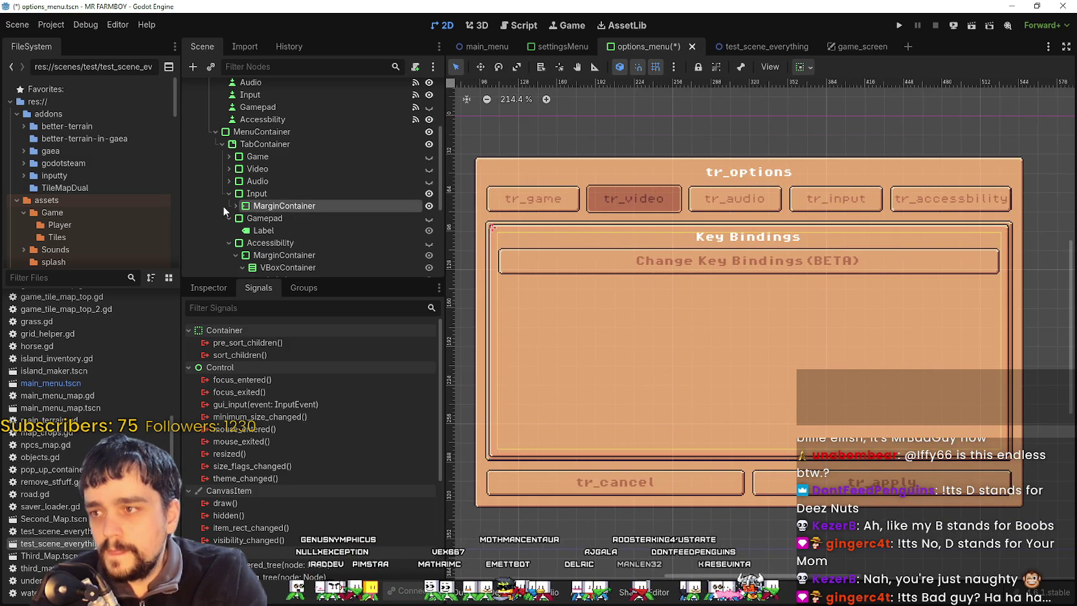
pyautogui.click(226, 206)
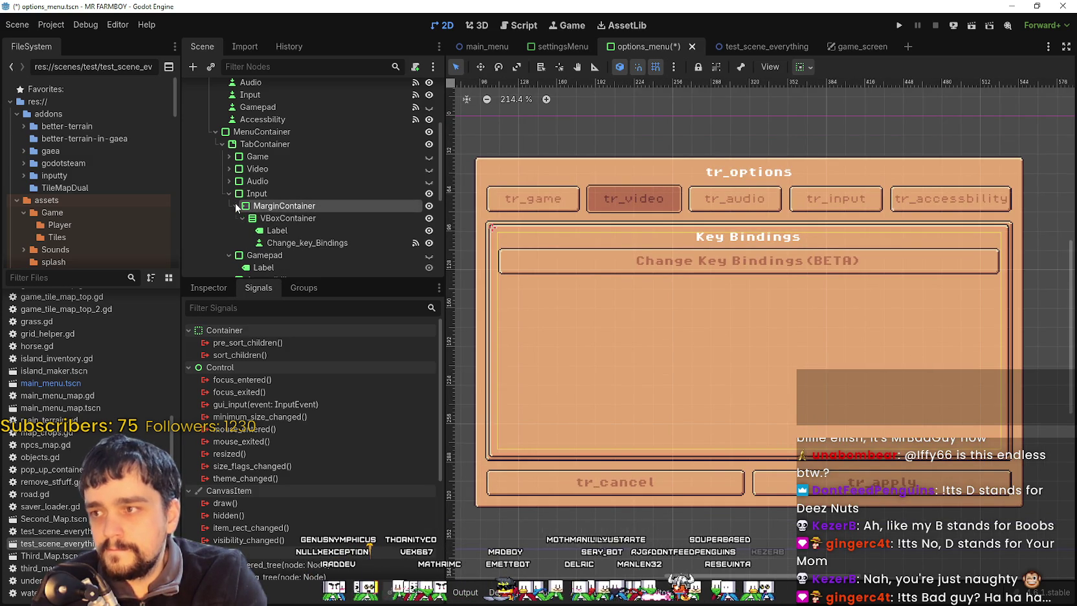
pyautogui.click(236, 218)
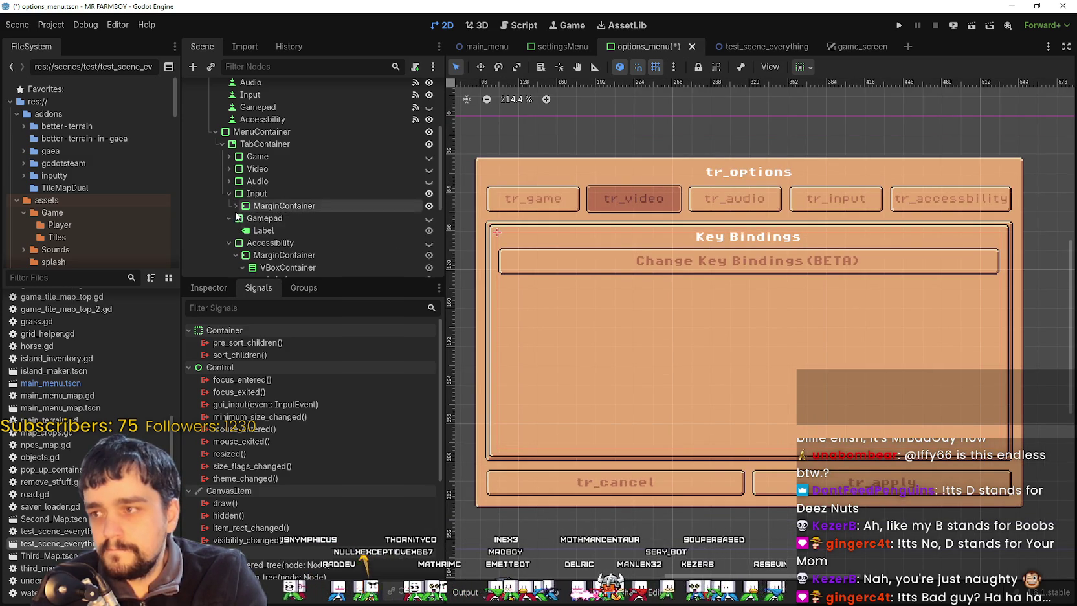
pyautogui.click(241, 218)
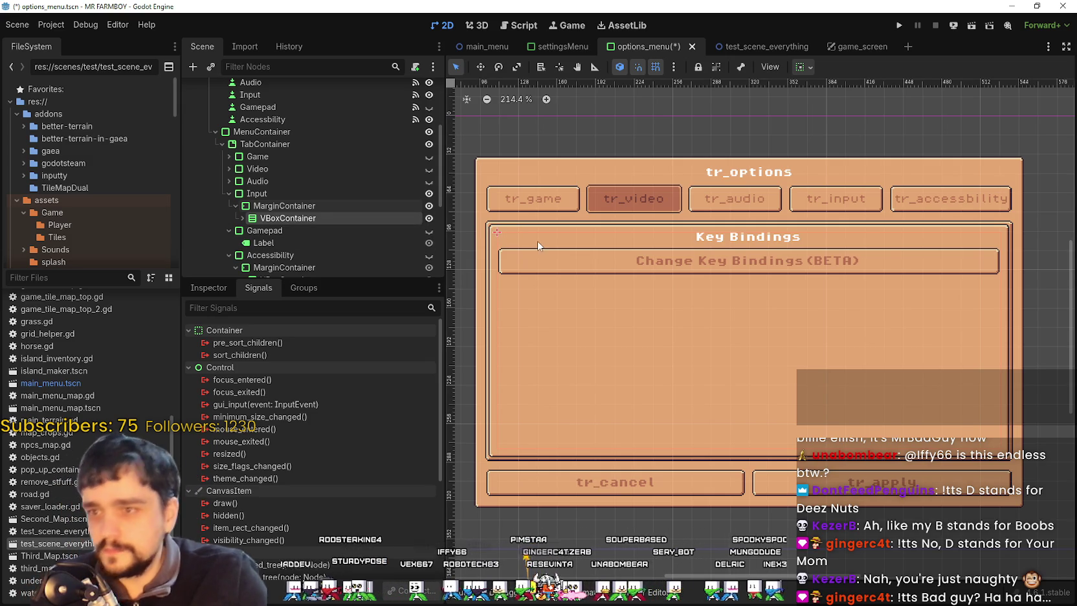
pyautogui.click(241, 218)
# Step: Inspect the Input branch's Label and container nodes, then select the Change_key_Bindings button
pyautogui.click(304, 243)
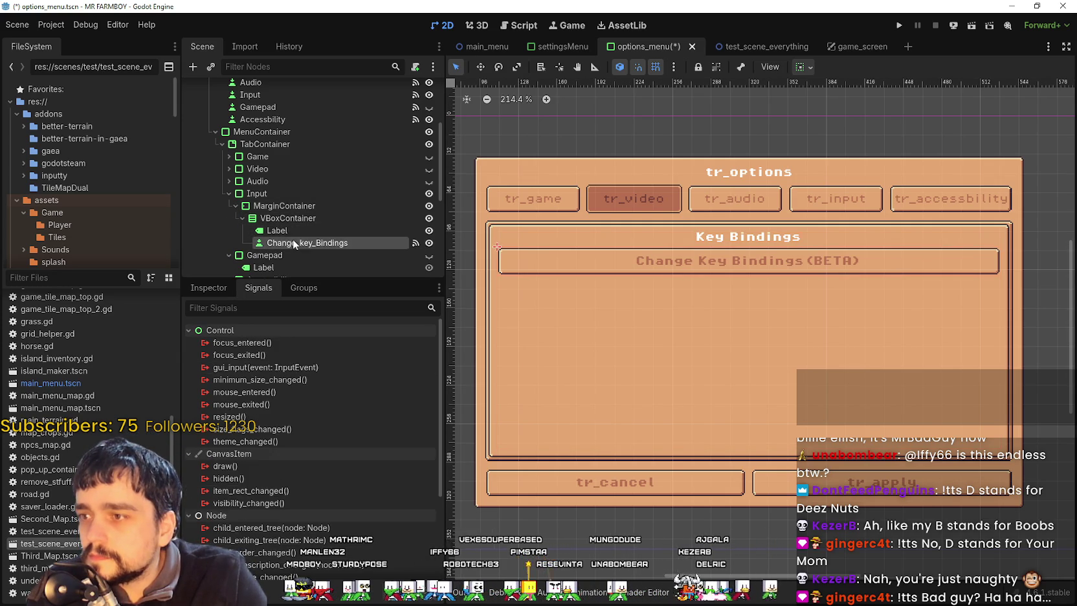
pyautogui.click(382, 218)
pyautogui.click(373, 207)
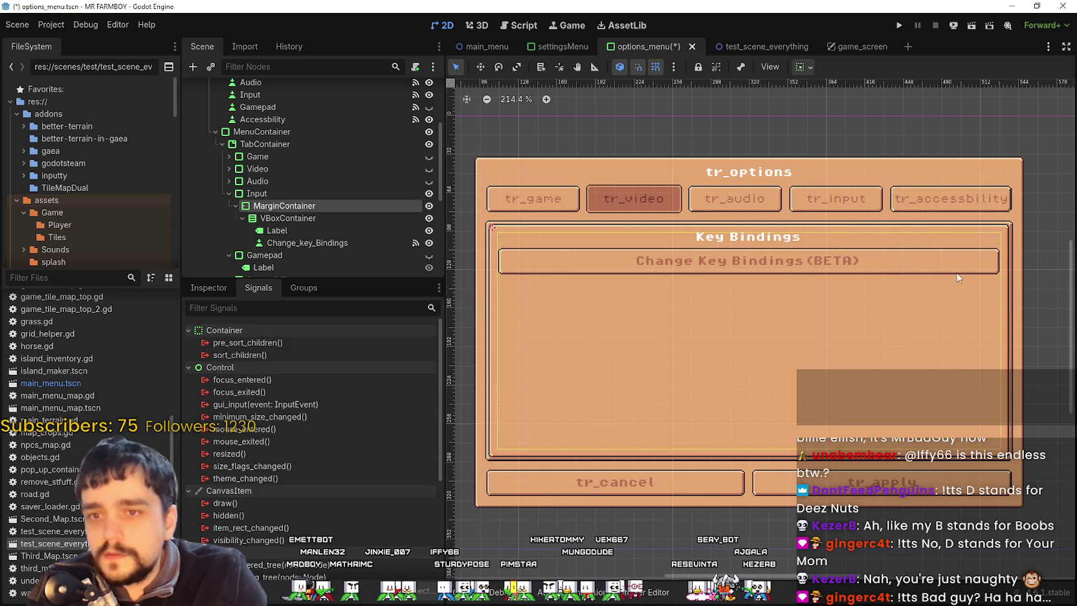
pyautogui.click(277, 230)
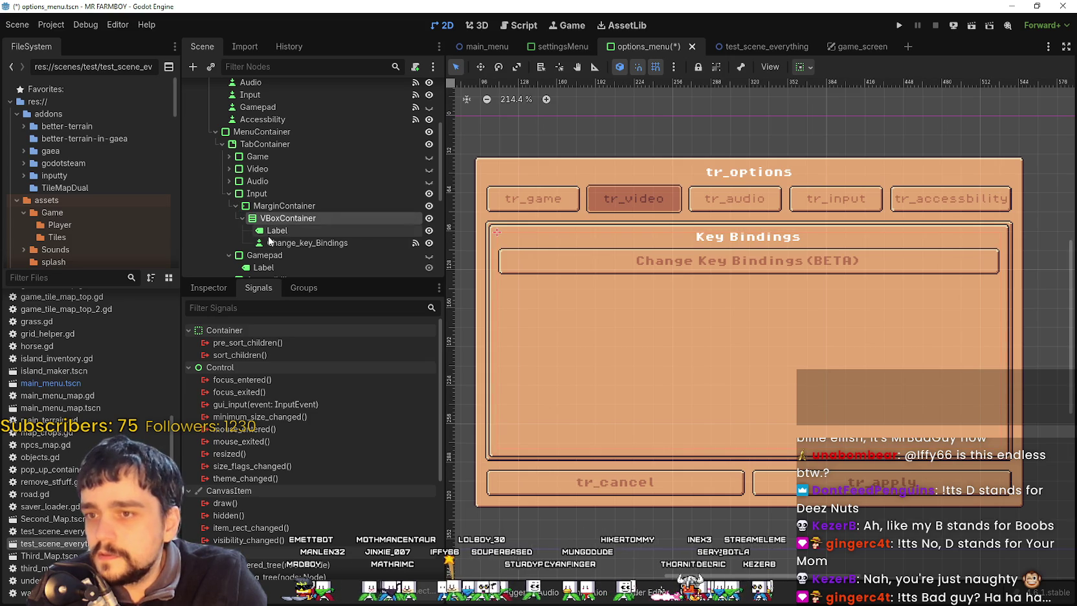
pyautogui.moveTo(277, 230)
pyautogui.mouseDown()
pyautogui.moveTo(283, 216)
pyautogui.moveTo(288, 239)
pyautogui.mouseUp()
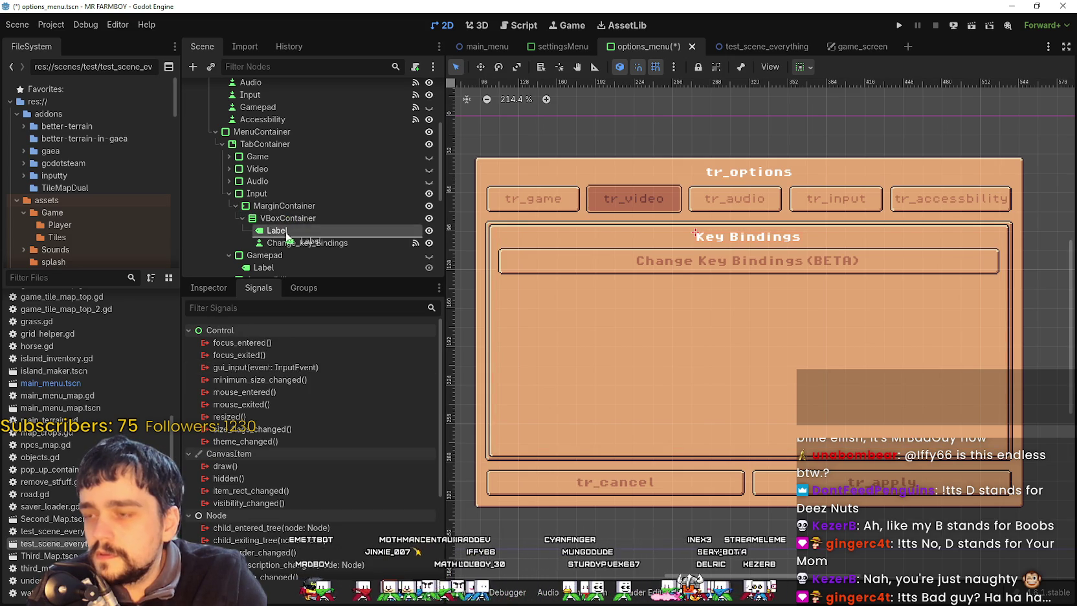
pyautogui.click(349, 243)
pyautogui.rightClick(351, 246)
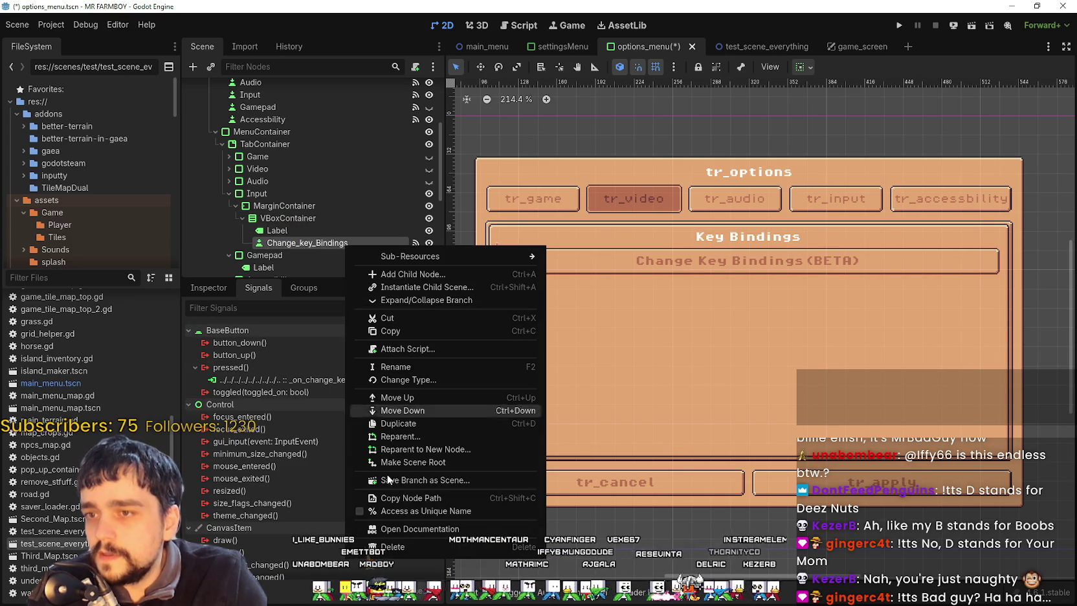
# Step: Delete Change_key_Bindings and instantiate InputtyRebindScene.tscn as a child of the VBoxContainer
pyautogui.click(388, 581)
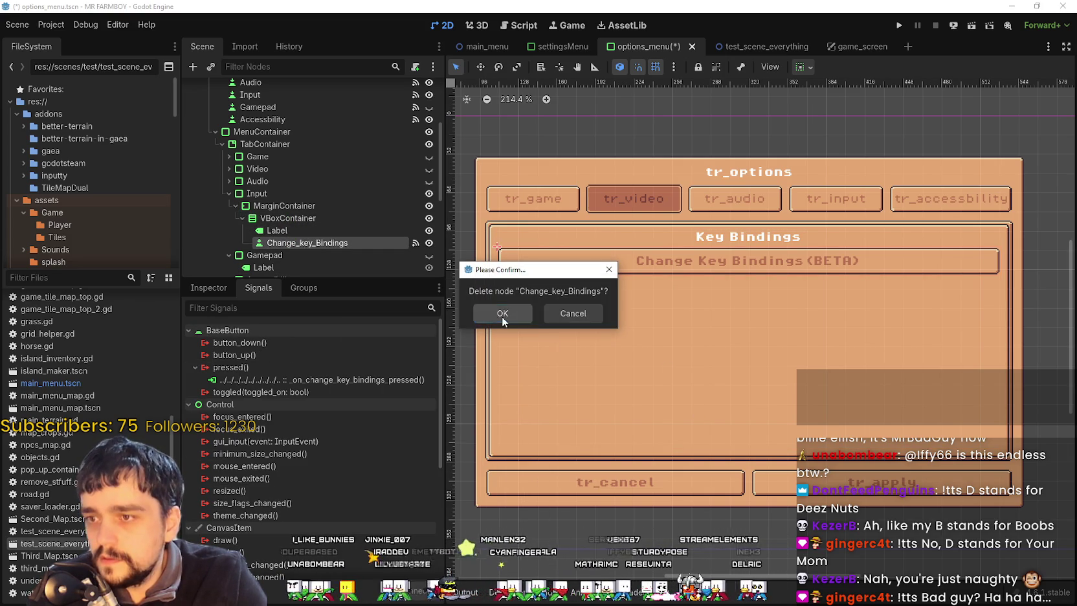
pyautogui.click(502, 313)
pyautogui.rightClick(286, 219)
pyautogui.click(382, 245)
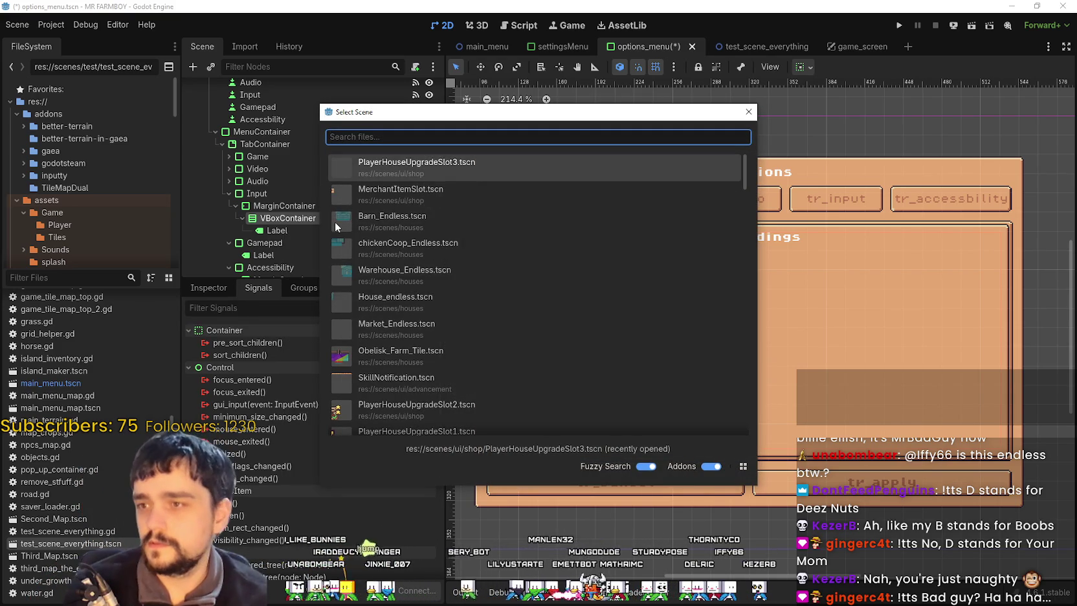
pyautogui.write('input')
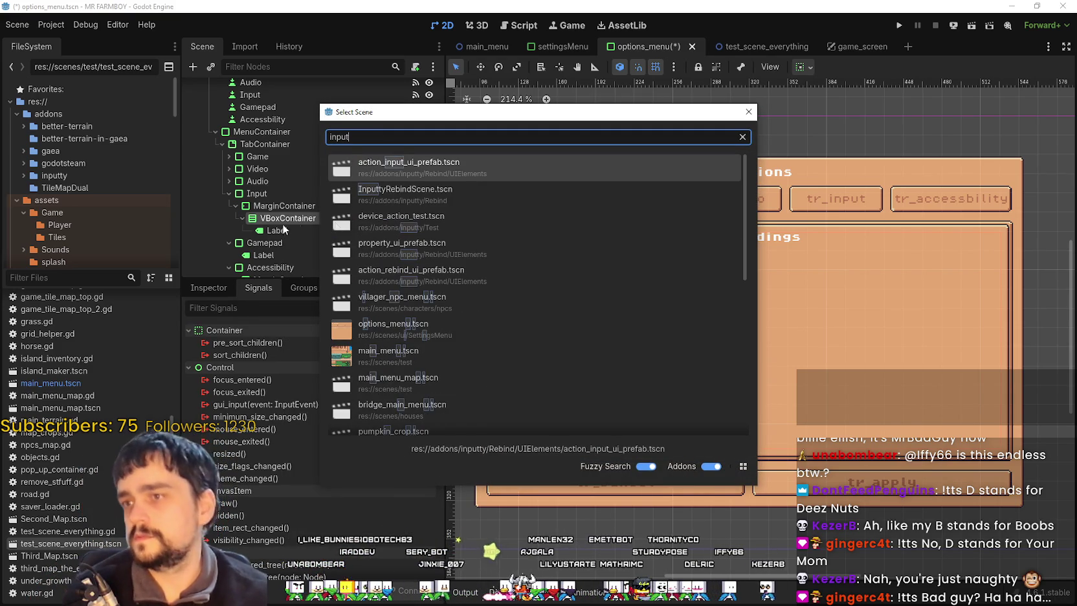
pyautogui.doubleClick(515, 198)
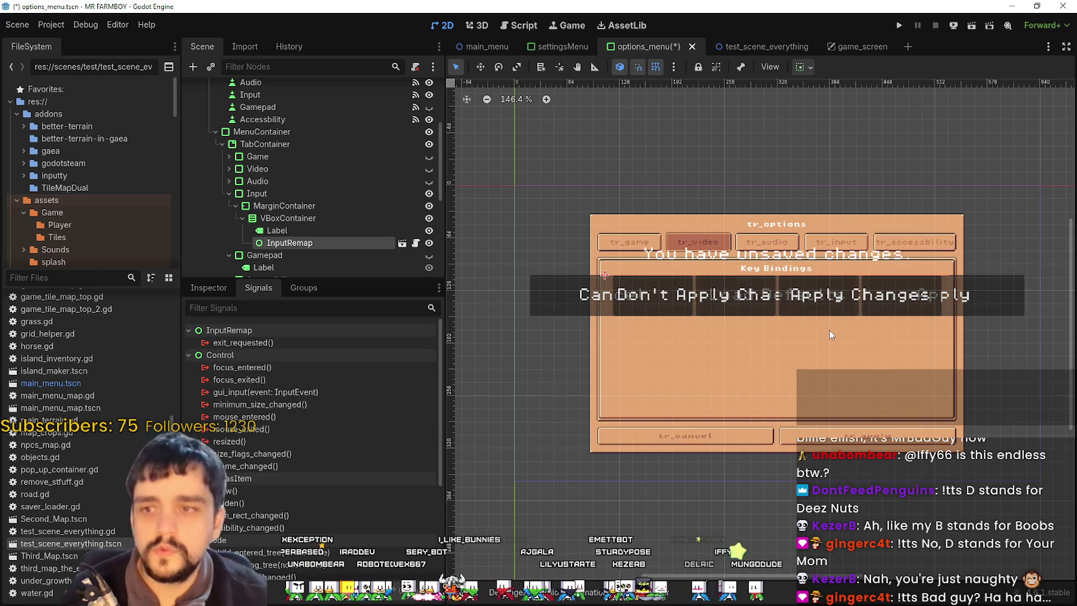
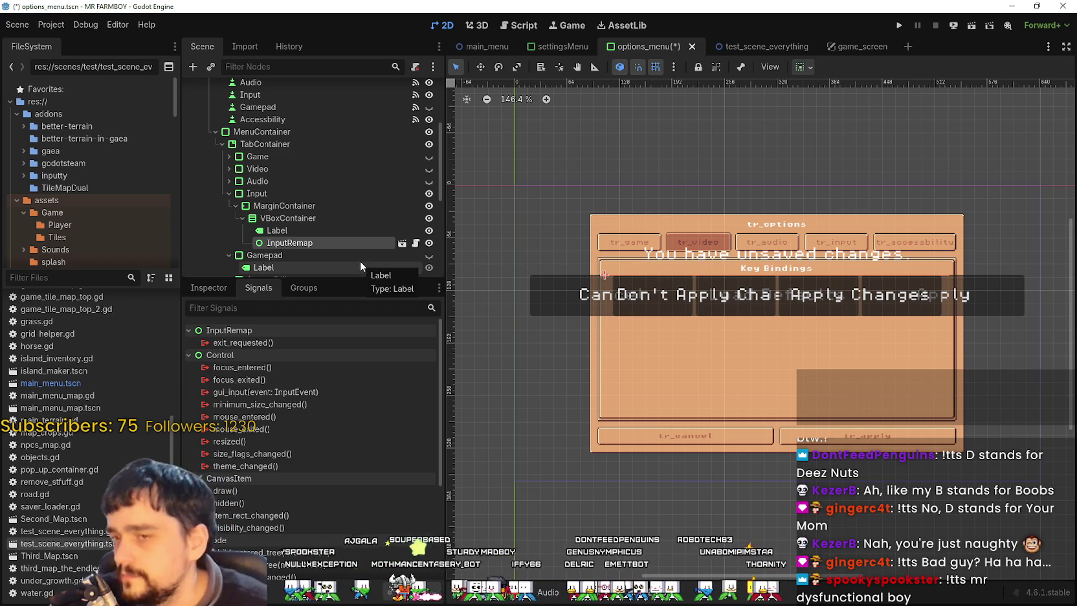
# Step: Save the options_menu scene containing the InputRemap node with Ctrl+S
pyautogui.rightClick(341, 246)
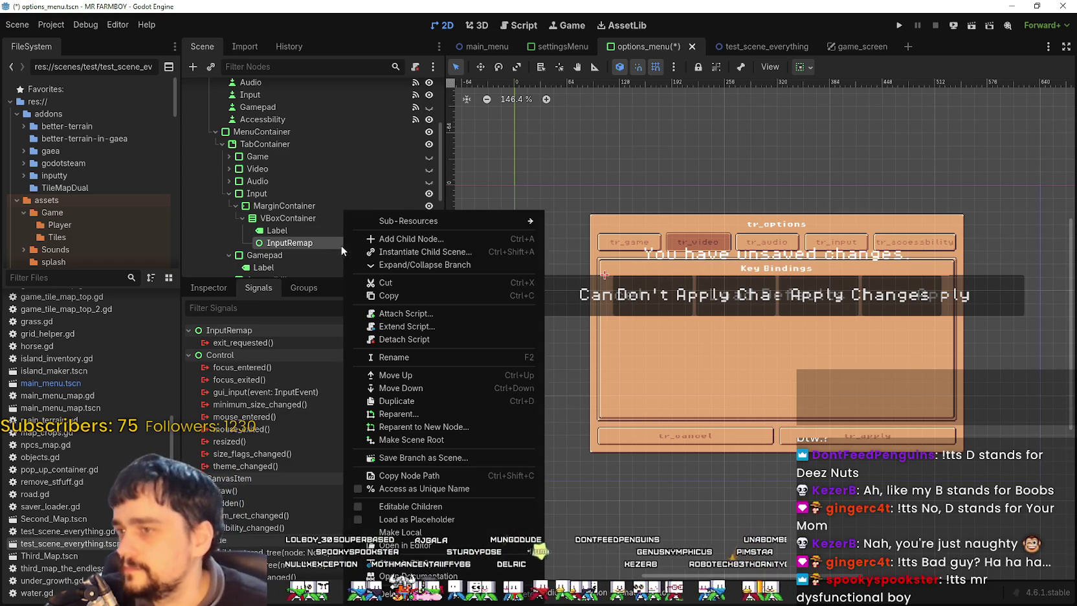
pyautogui.click(329, 244)
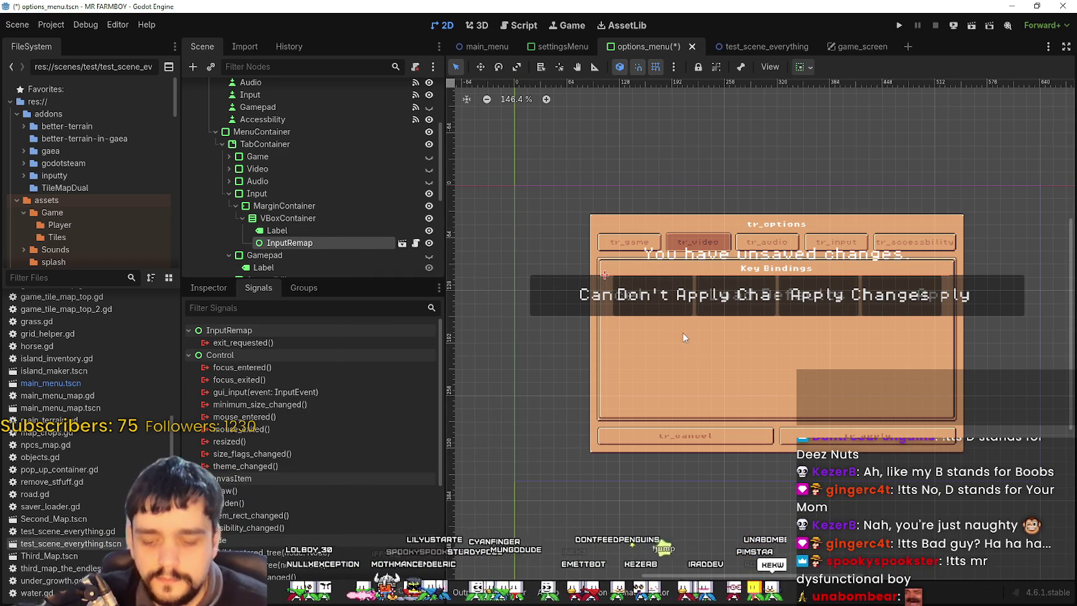
pyautogui.hotkey('ctrl', 's')
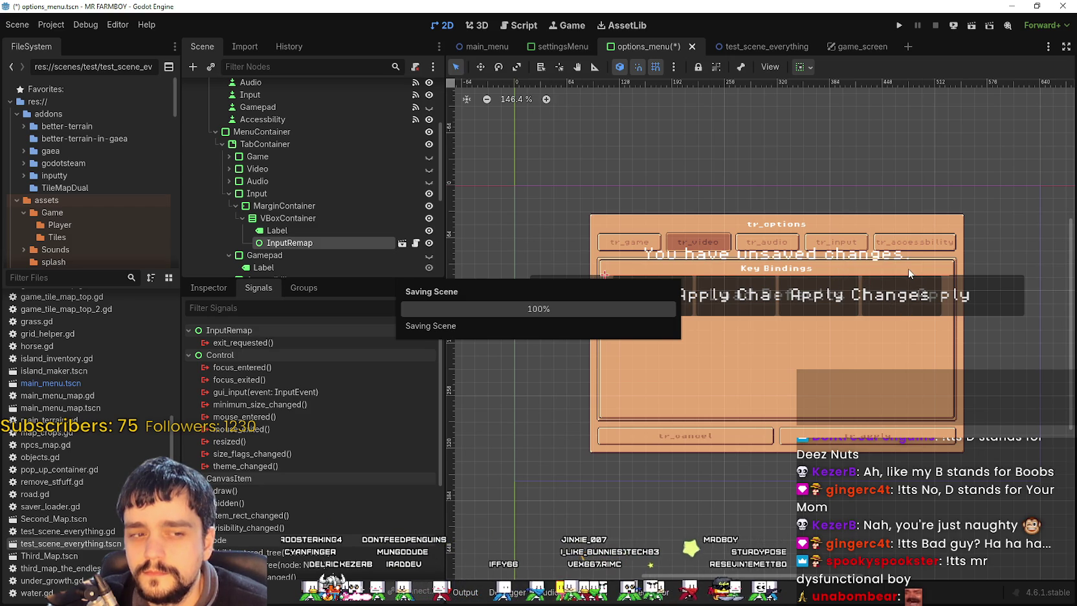
pyautogui.scroll(5, 810, 233)
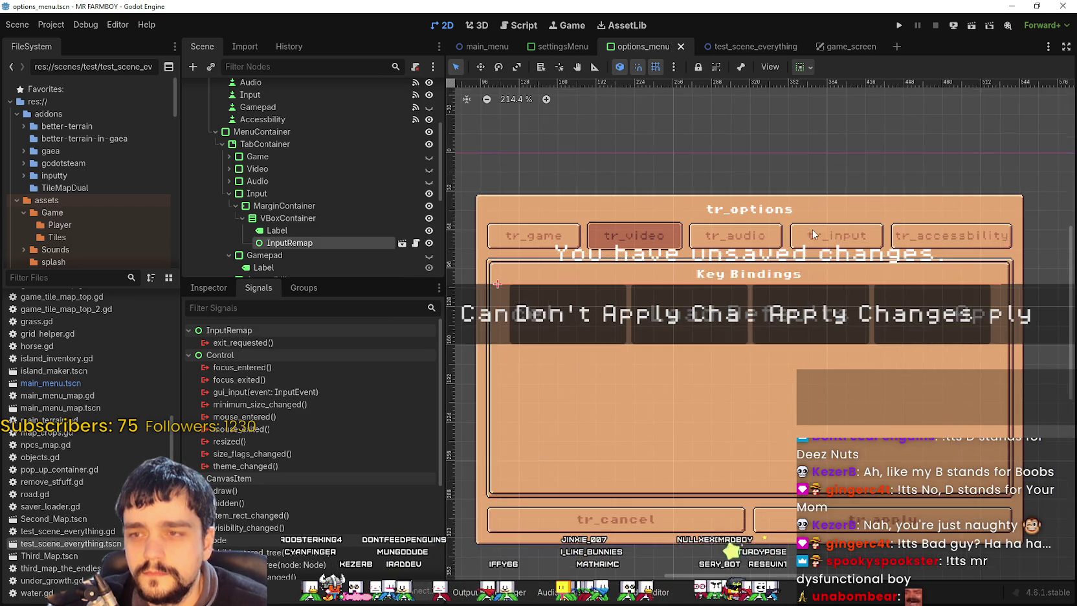
# Step: Run the game, open Options and view the Input tab's empty Key Bindings list
pyautogui.click(898, 25)
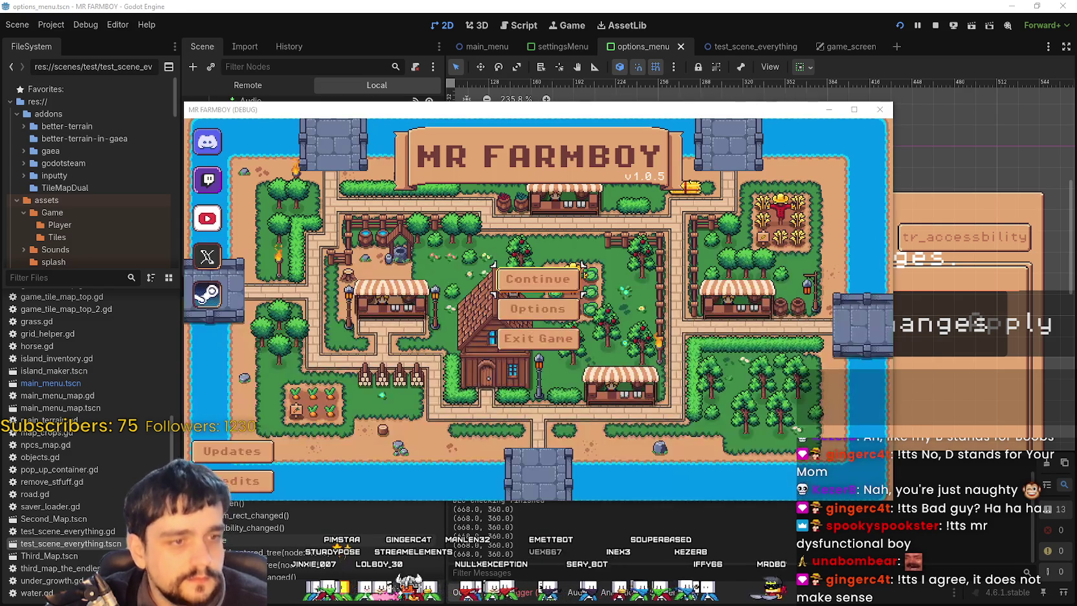
pyautogui.click(549, 309)
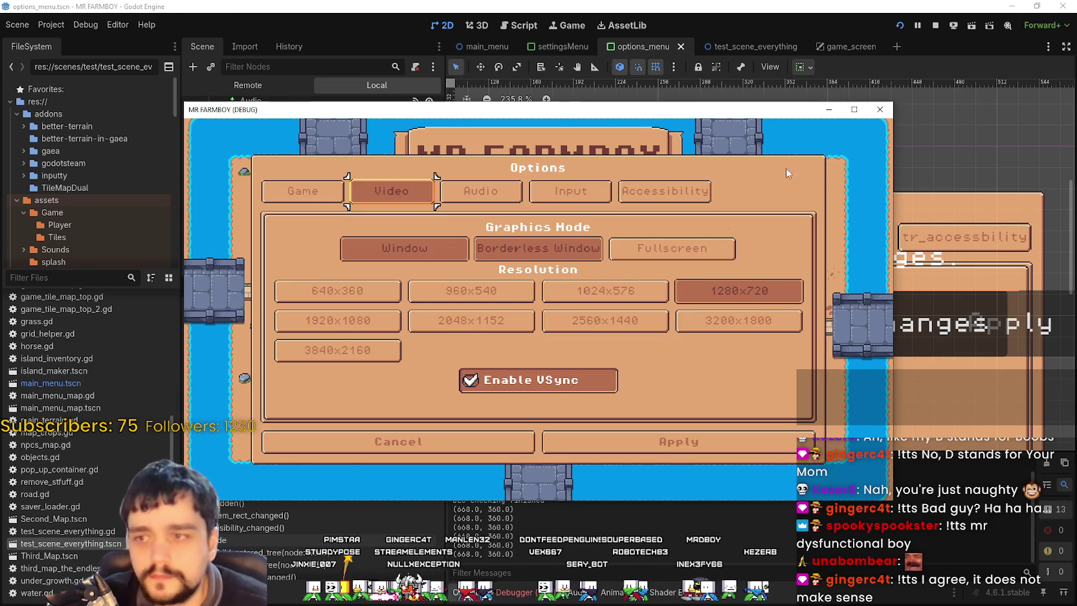
pyautogui.click(854, 109)
pyautogui.click(462, 125)
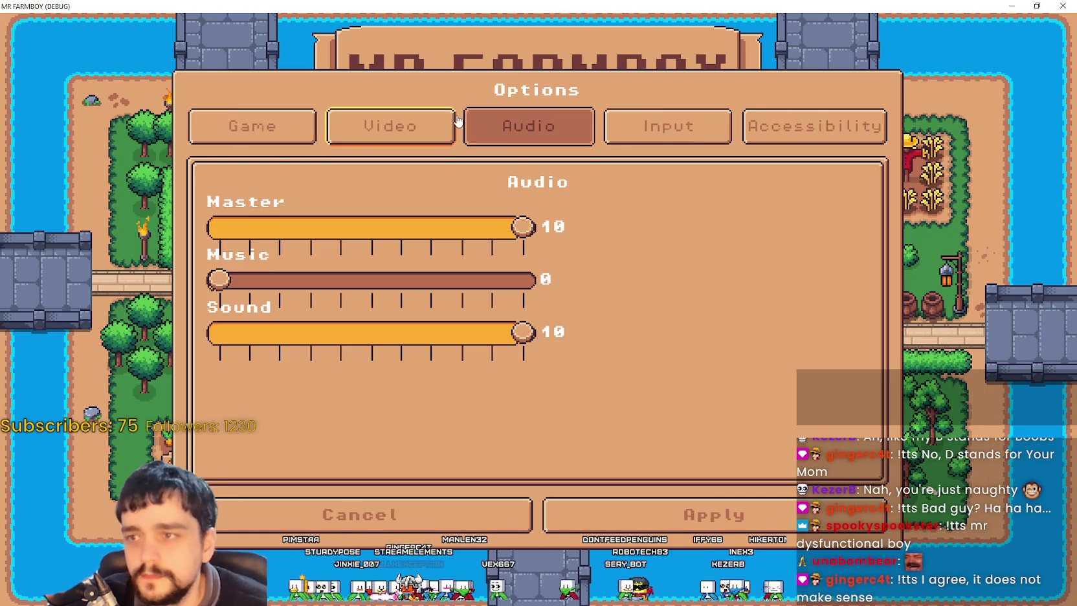
pyautogui.click(633, 135)
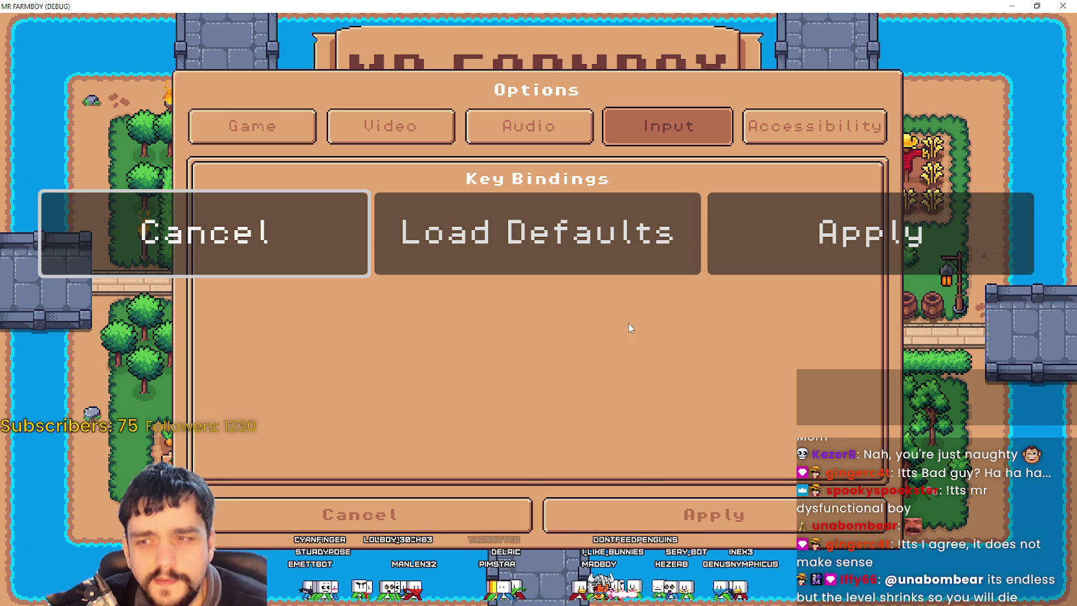
pyautogui.press('super+Down')
pyautogui.click(512, 124)
pyautogui.click(601, 123)
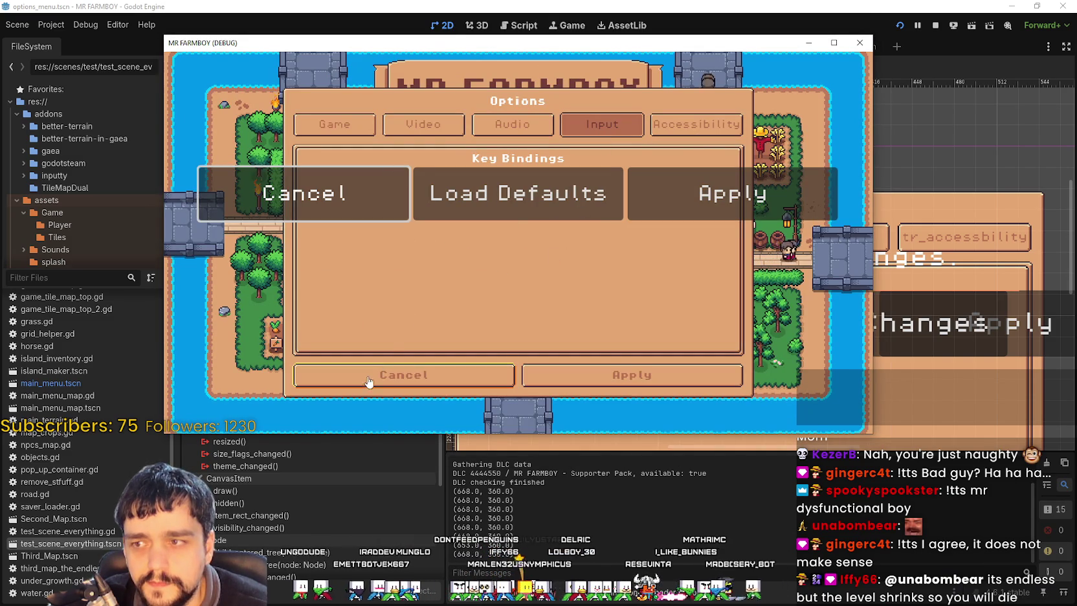
# Step: Close the game window and inspect the Input page's Label and VBoxContainer nodes
pyautogui.click(859, 43)
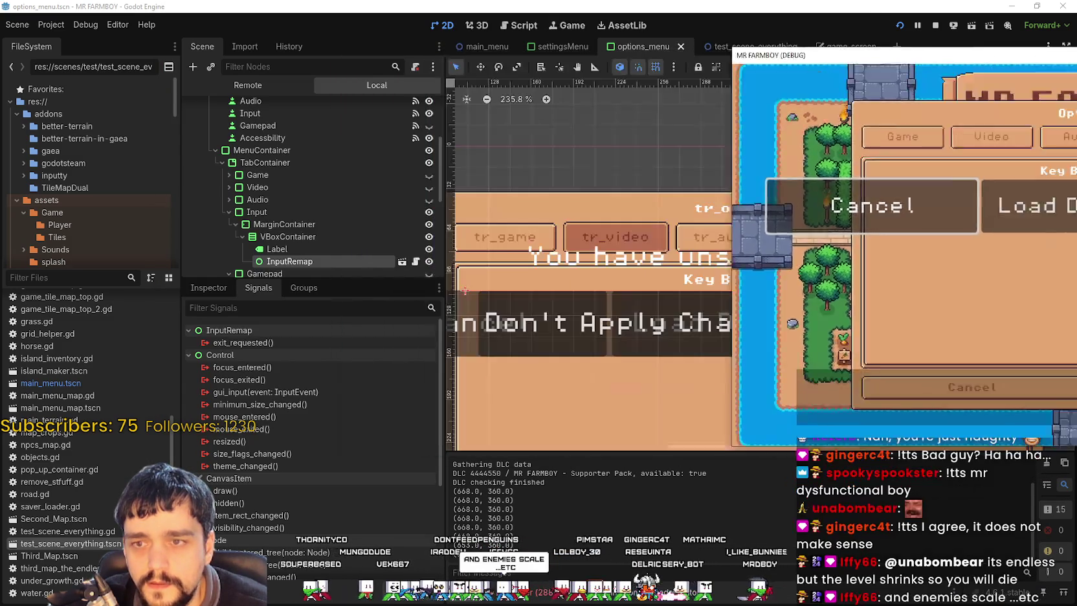
pyautogui.scroll(-3, 912, 272)
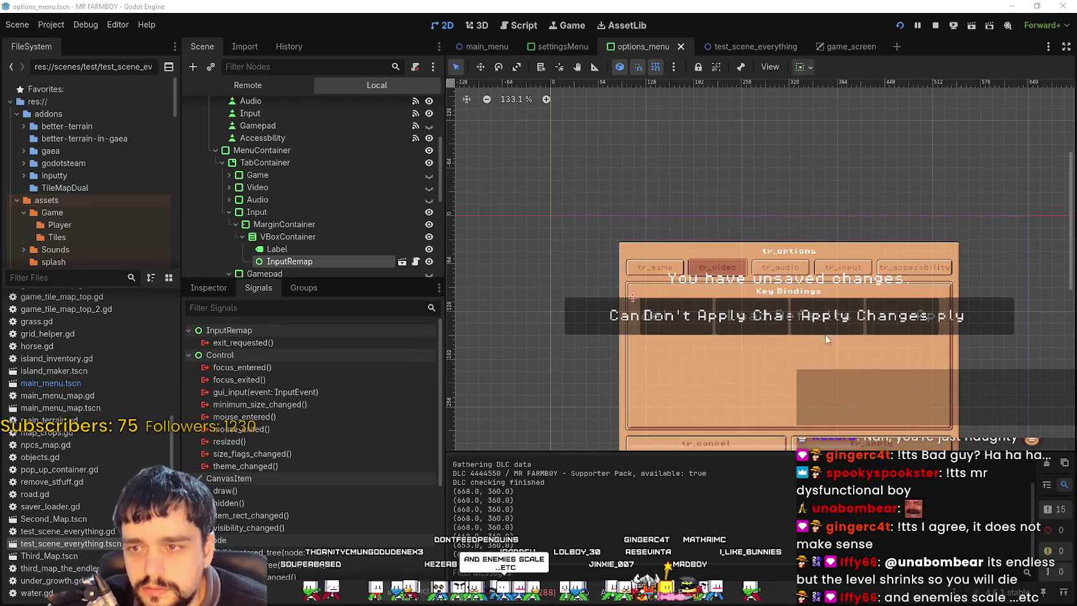
pyautogui.scroll(-3, 384, 238)
pyautogui.click(341, 163)
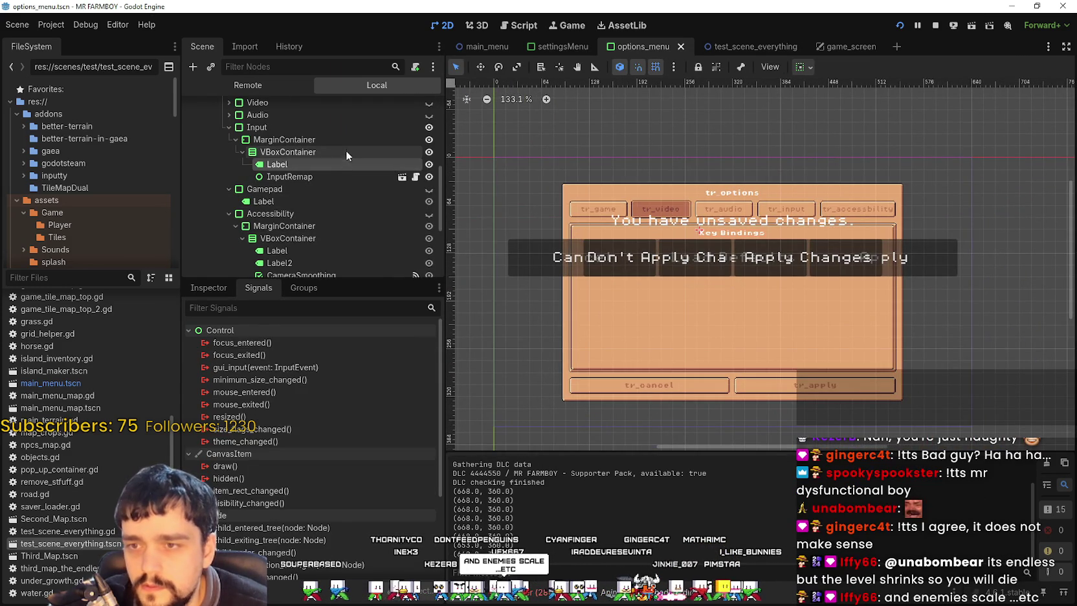
pyautogui.scroll(4, 769, 256)
pyautogui.scroll(4, 764, 256)
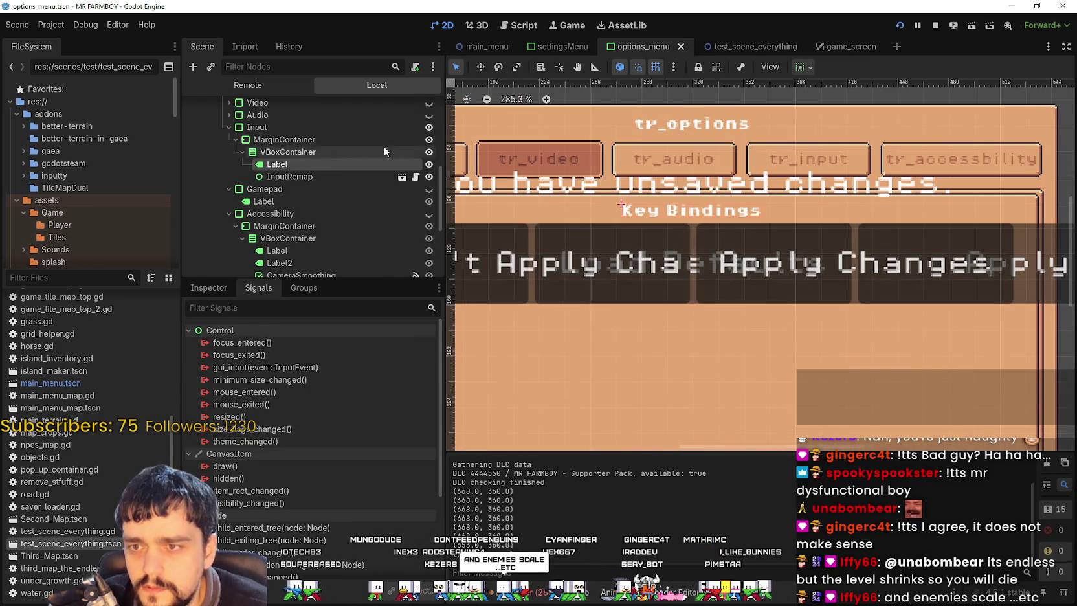
pyautogui.click(298, 151)
pyautogui.scroll(-4, 727, 222)
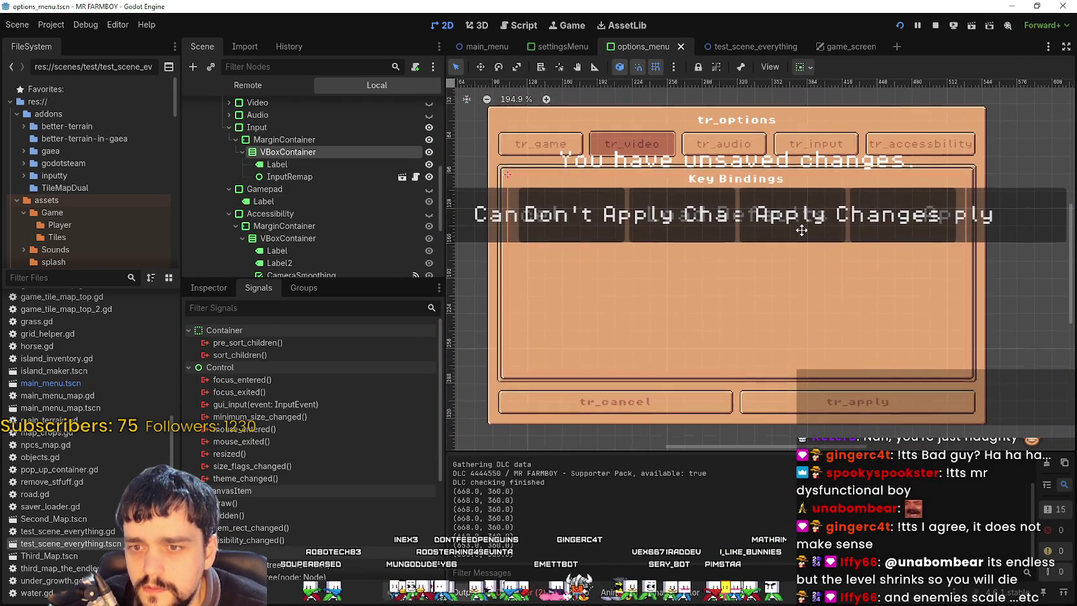
pyautogui.scroll(-4, 762, 372)
pyautogui.scroll(4, 860, 248)
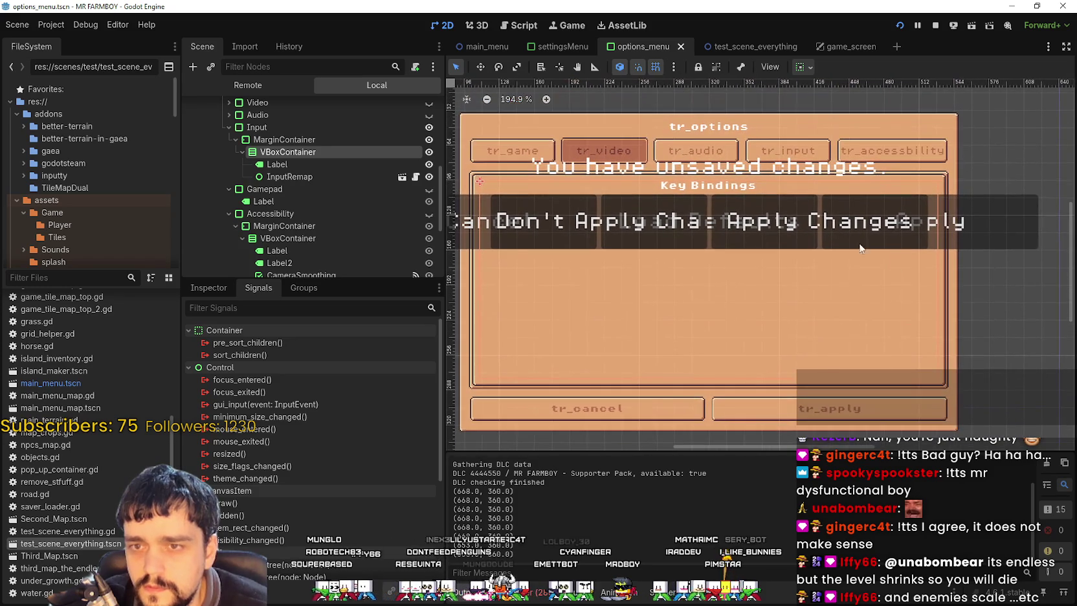
# Step: Open the InputRemap node's InputtyRebindScene in its own editor tab
pyautogui.click(362, 177)
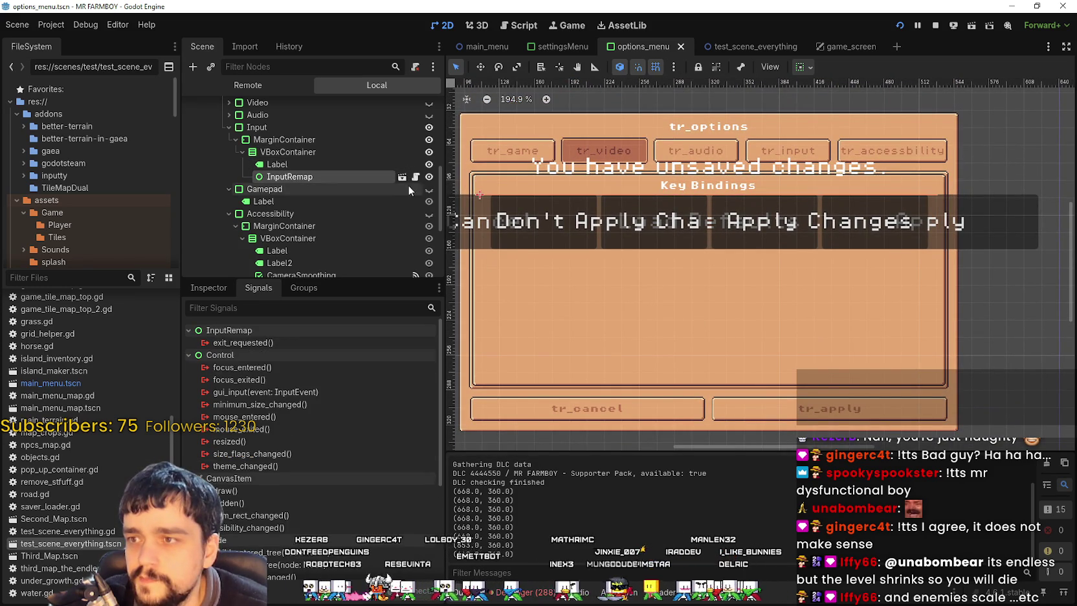
pyautogui.click(415, 177)
pyautogui.scroll(2, 770, 210)
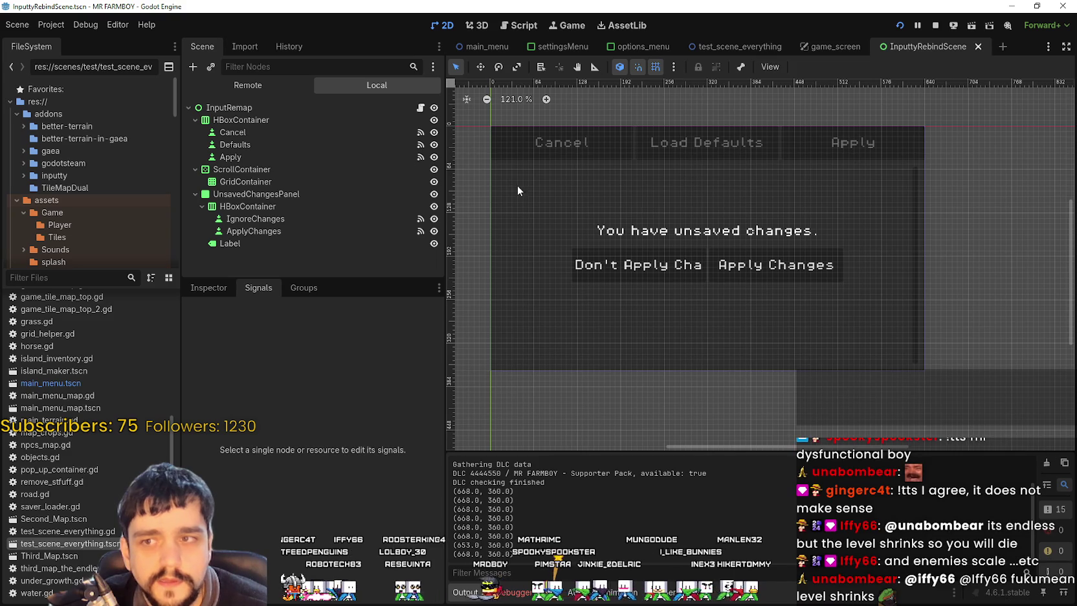
pyautogui.click(294, 171)
pyautogui.click(288, 181)
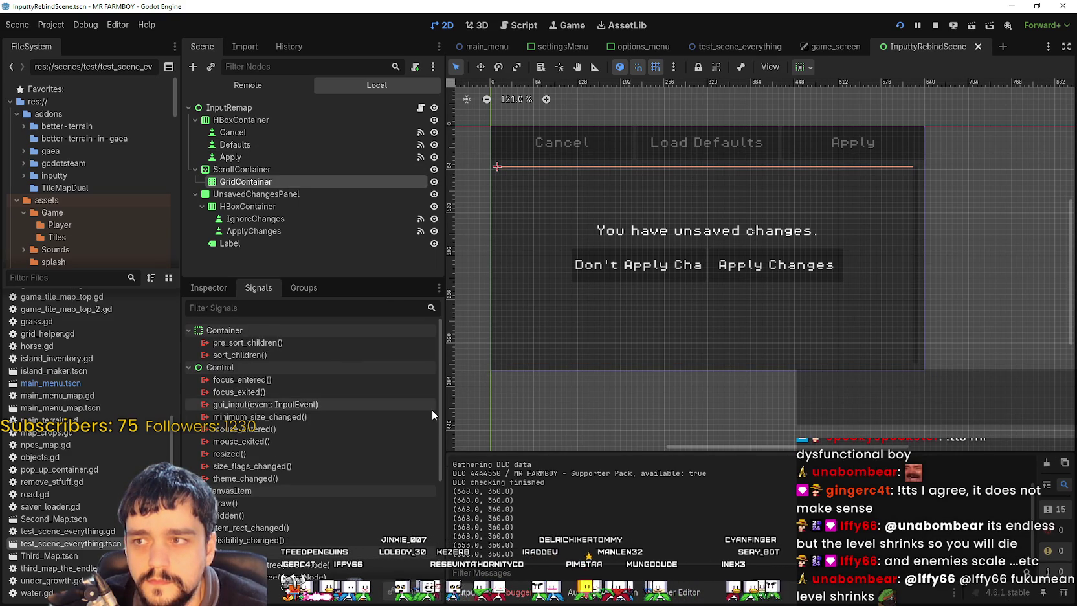
pyautogui.click(206, 288)
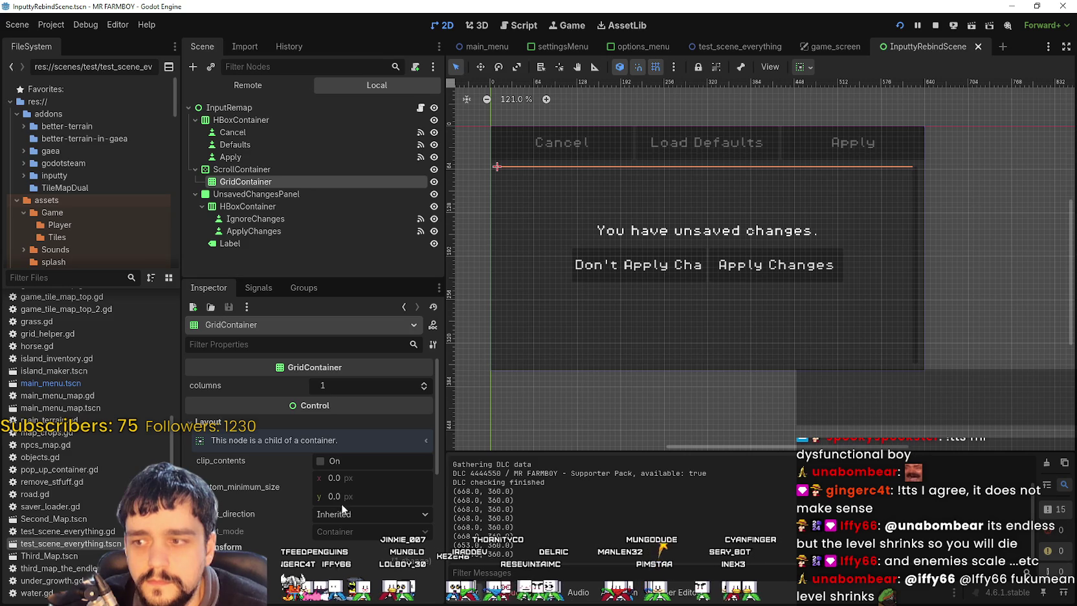
pyautogui.moveTo(343, 498); pyautogui.dragTo(505, 498)
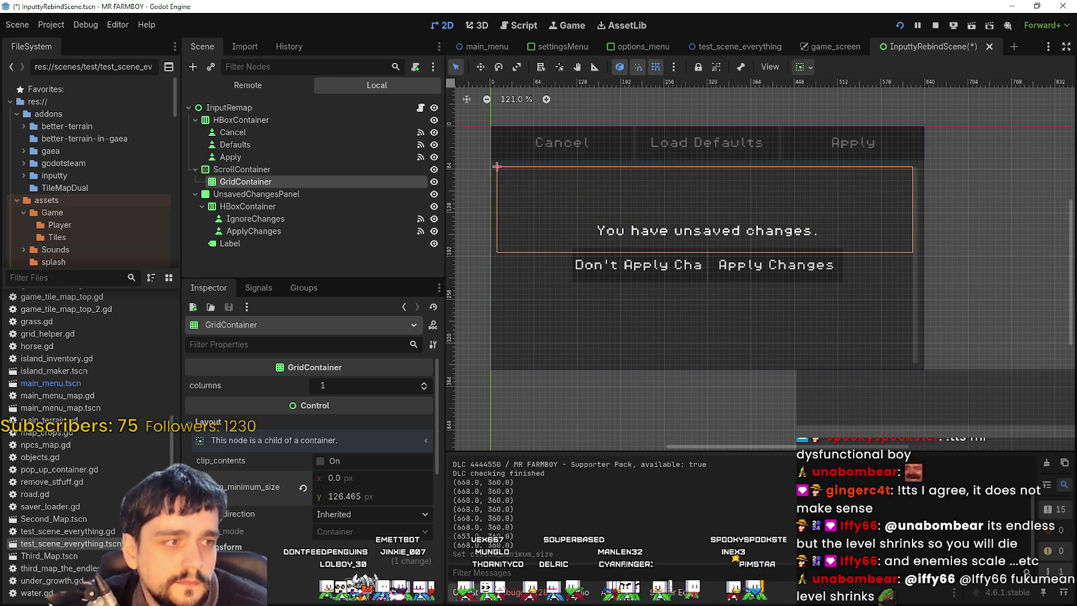
pyautogui.click(303, 487)
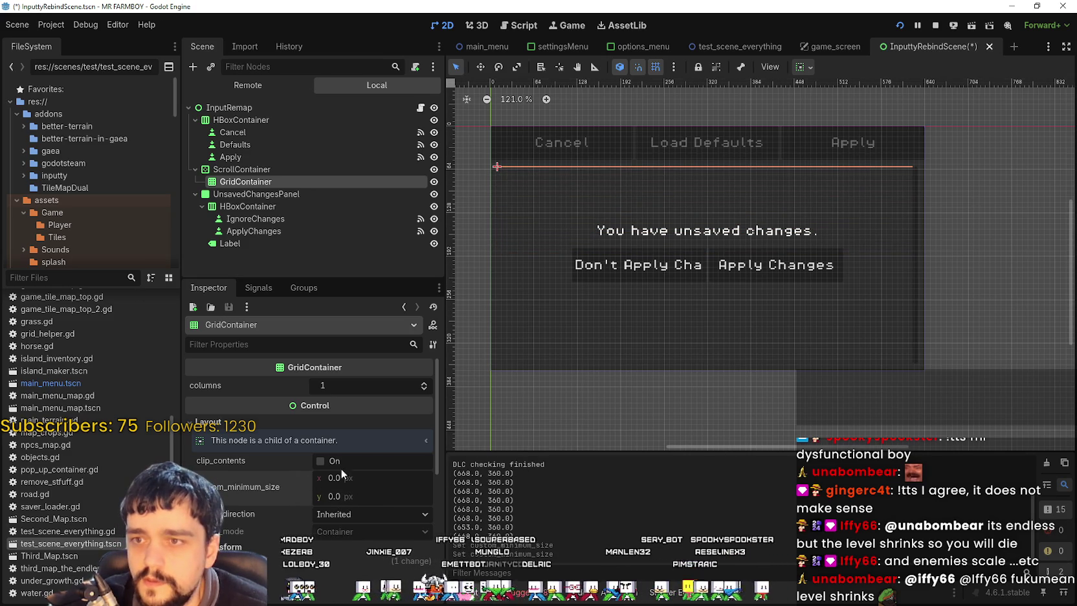
pyautogui.scroll(-2, 831, 278)
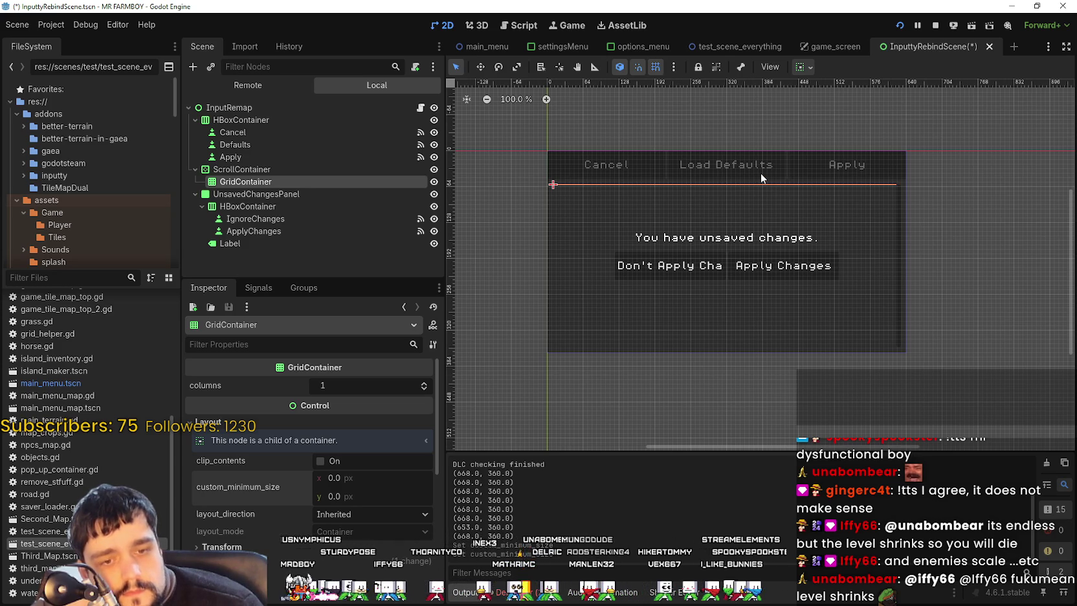
pyautogui.scroll(1, 742, 185)
pyautogui.scroll(-1, 757, 178)
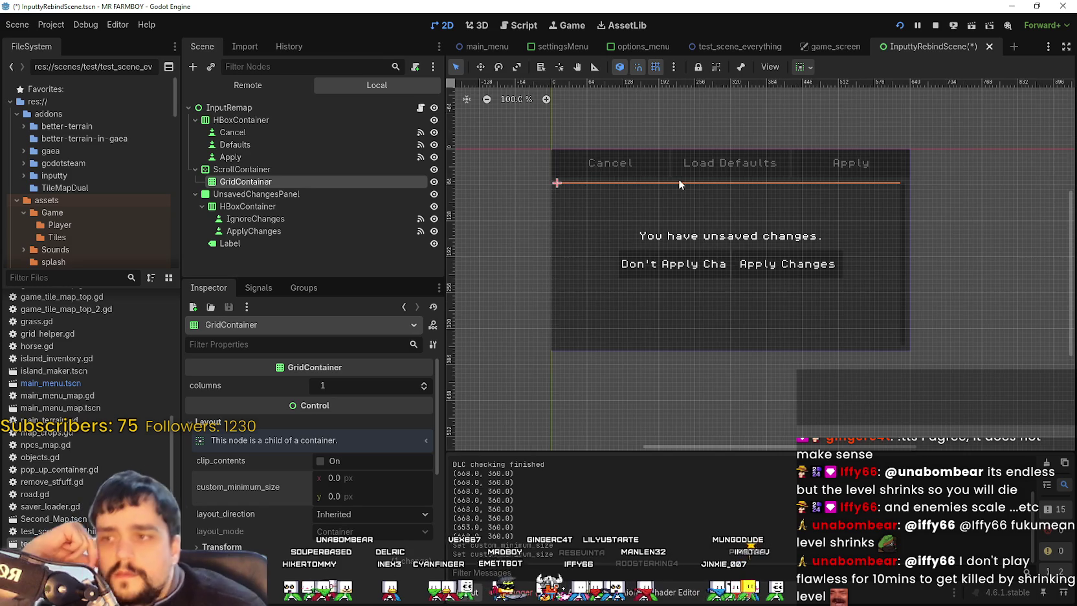
pyautogui.scroll(5, 677, 178)
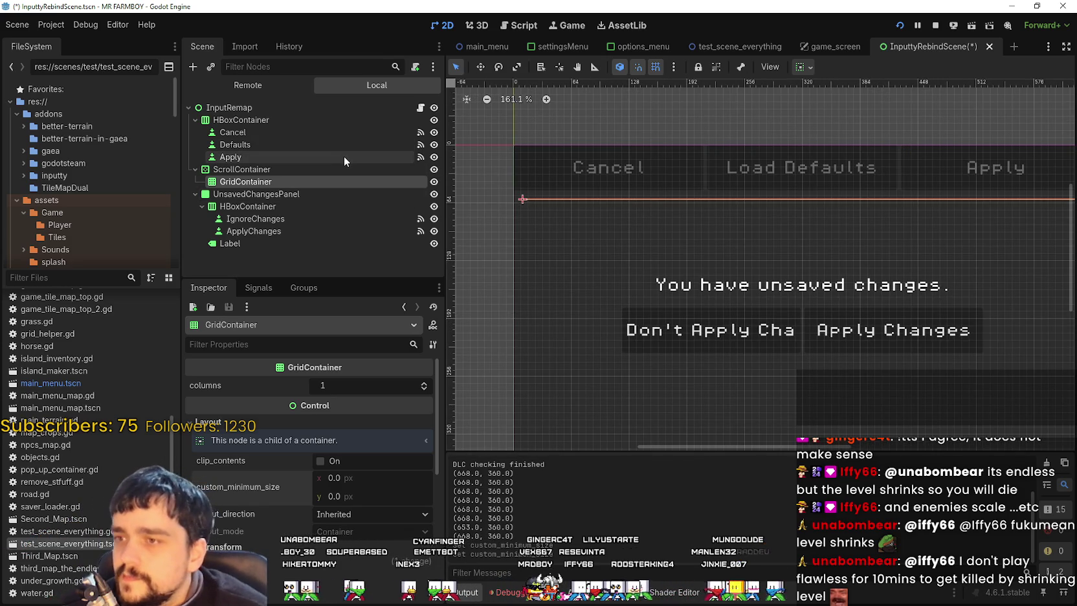
pyautogui.click(344, 168)
# Step: Clear the Cancel button's 198×50 minimum size and give it a small minimum width
pyautogui.click(336, 192)
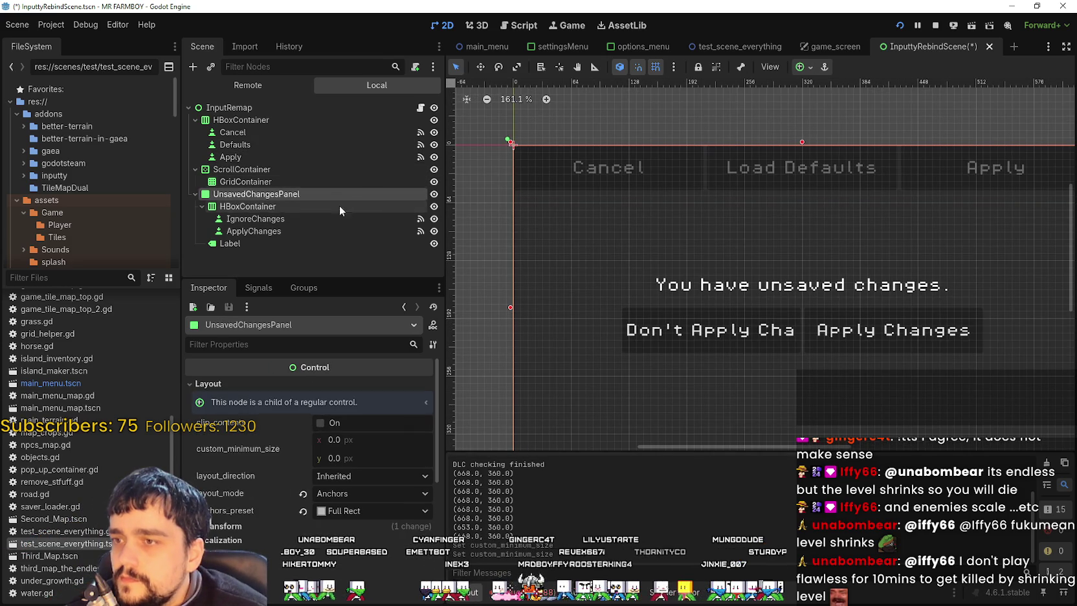
pyautogui.click(282, 132)
pyautogui.scroll(-5, 352, 497)
pyautogui.scroll(-5, 338, 517)
pyautogui.click(304, 475)
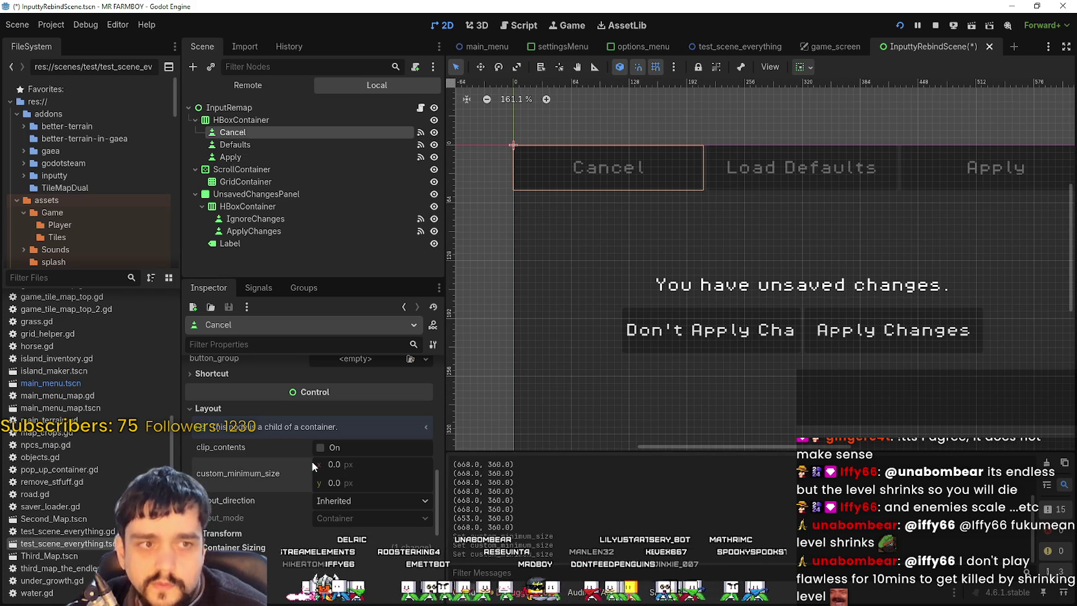
pyautogui.moveTo(336, 464); pyautogui.dragTo(405, 464)
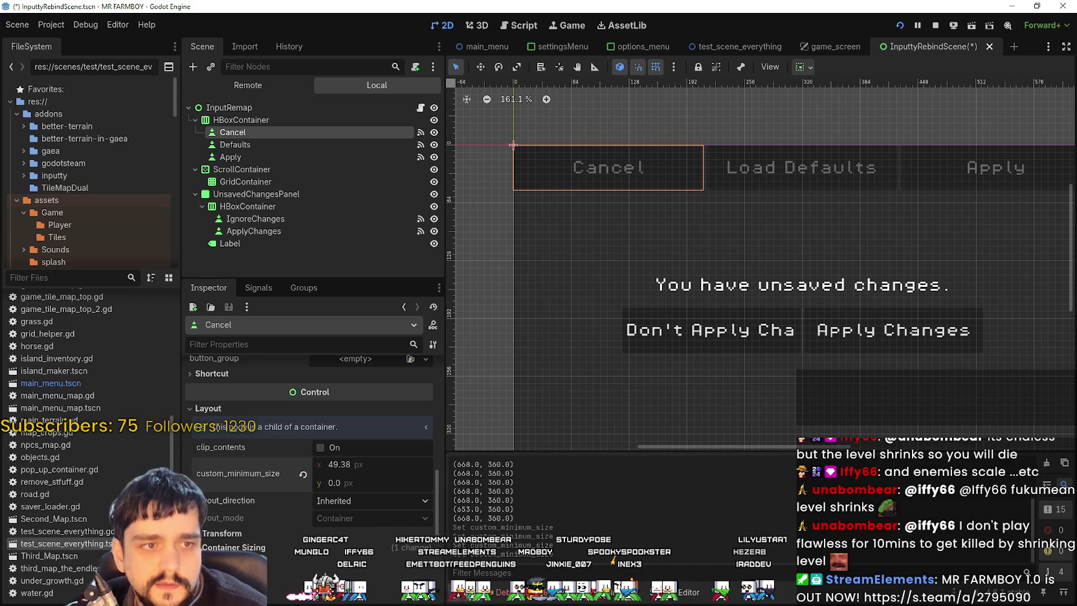
# Step: Turn off Cancel's horizontal Expand, align it top, and set minimum width to 48.81
pyautogui.scroll(-4, 353, 505)
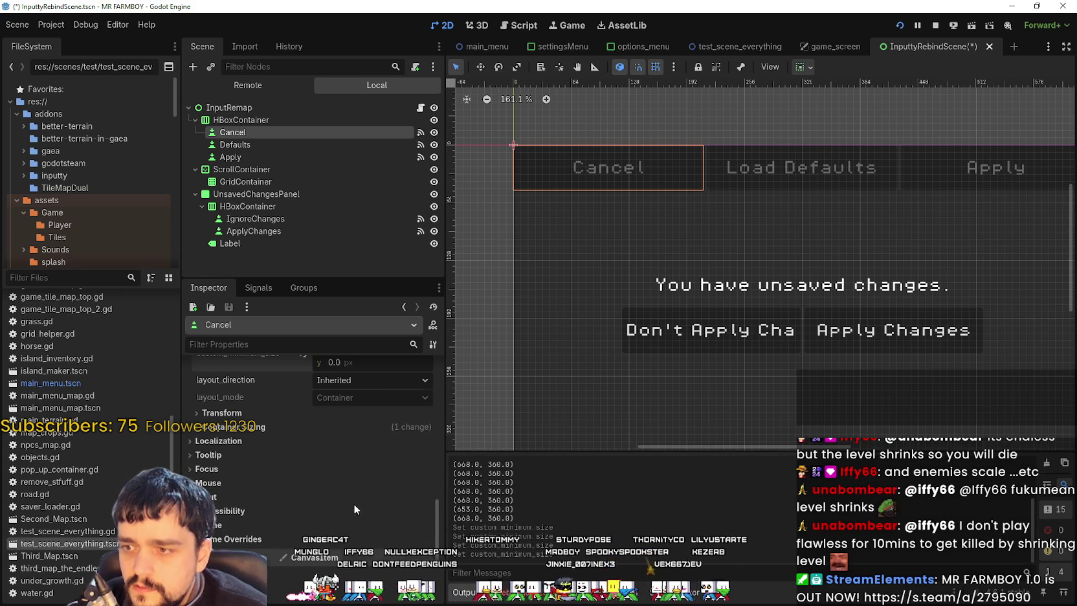
pyautogui.click(287, 425)
pyautogui.click(377, 480)
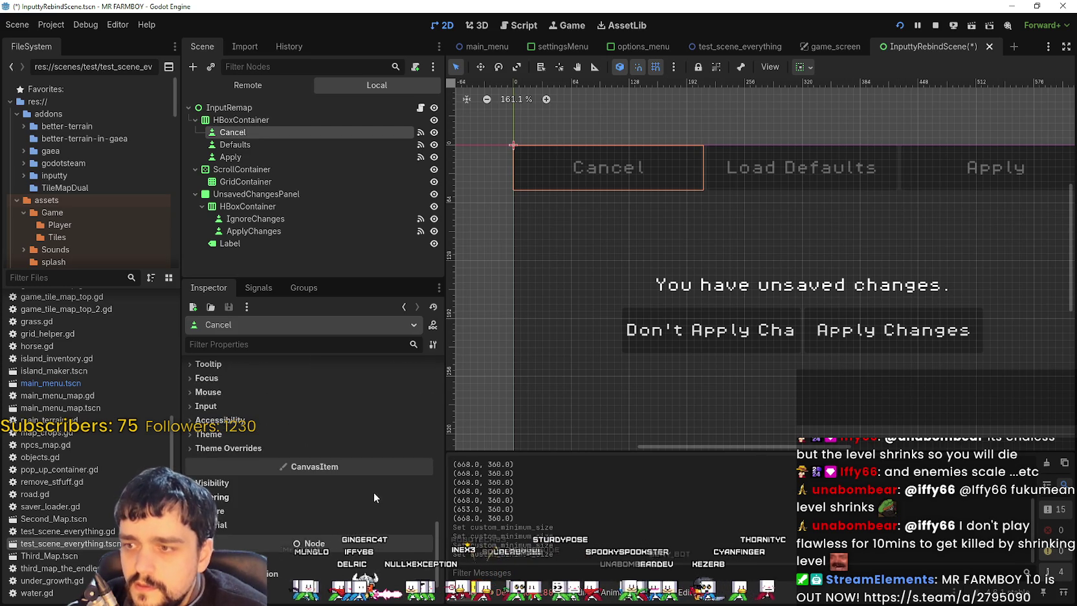
pyautogui.click(374, 491)
pyautogui.click(801, 68)
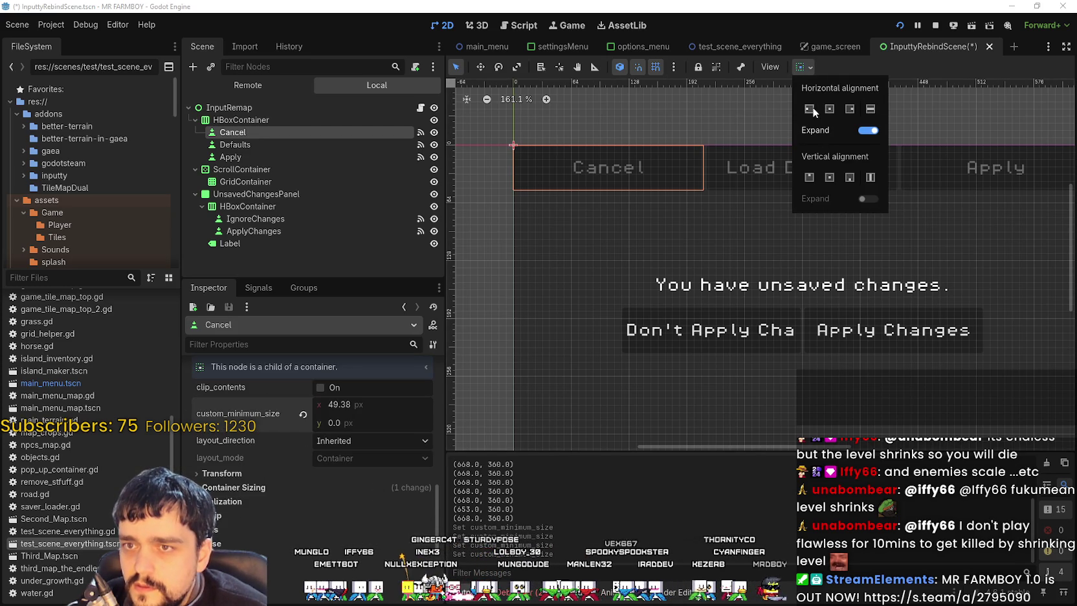
pyautogui.click(867, 130)
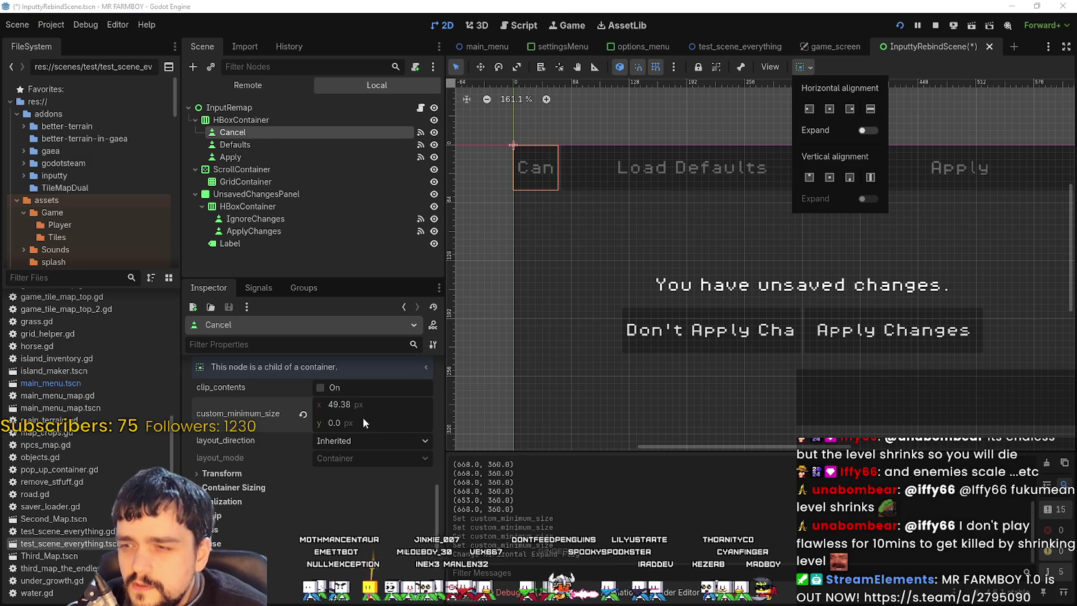
pyautogui.click(808, 108)
pyautogui.click(810, 176)
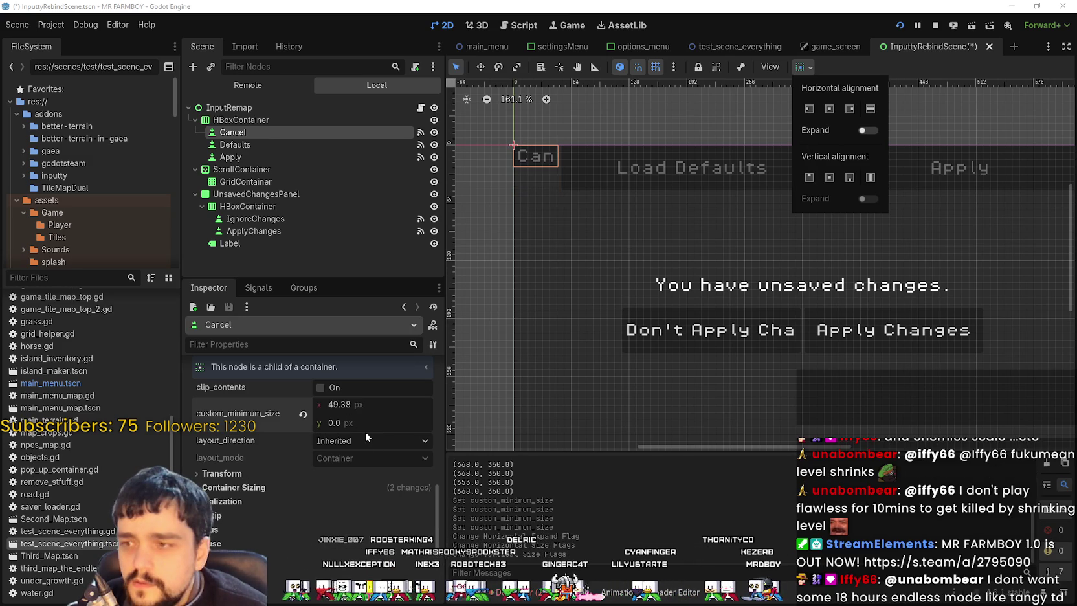
pyautogui.moveTo(321, 406); pyautogui.dragTo(314, 405)
pyautogui.scroll(-2, 572, 355)
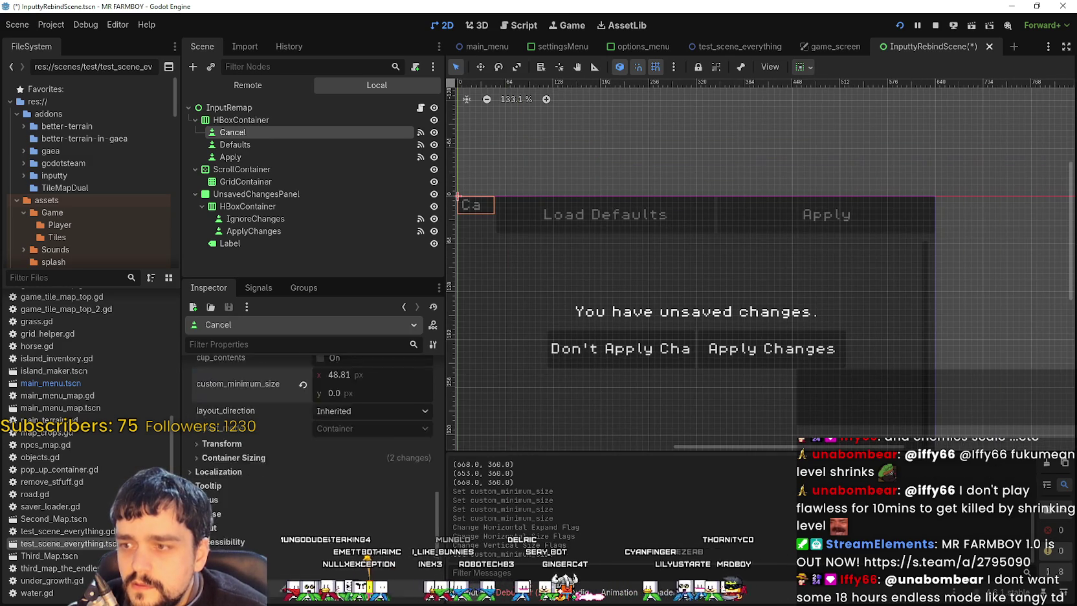
pyautogui.scroll(-3, 267, 494)
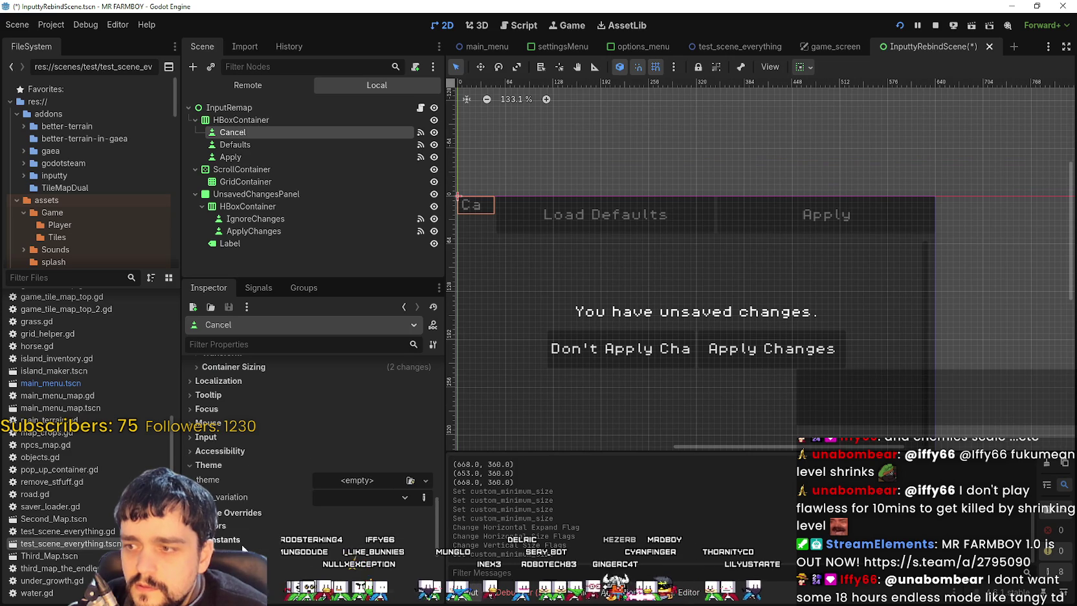
# Step: Set the Cancel button's font_size theme override to 8
pyautogui.scroll(-4, 239, 458)
pyautogui.click(242, 449)
pyautogui.click(360, 460)
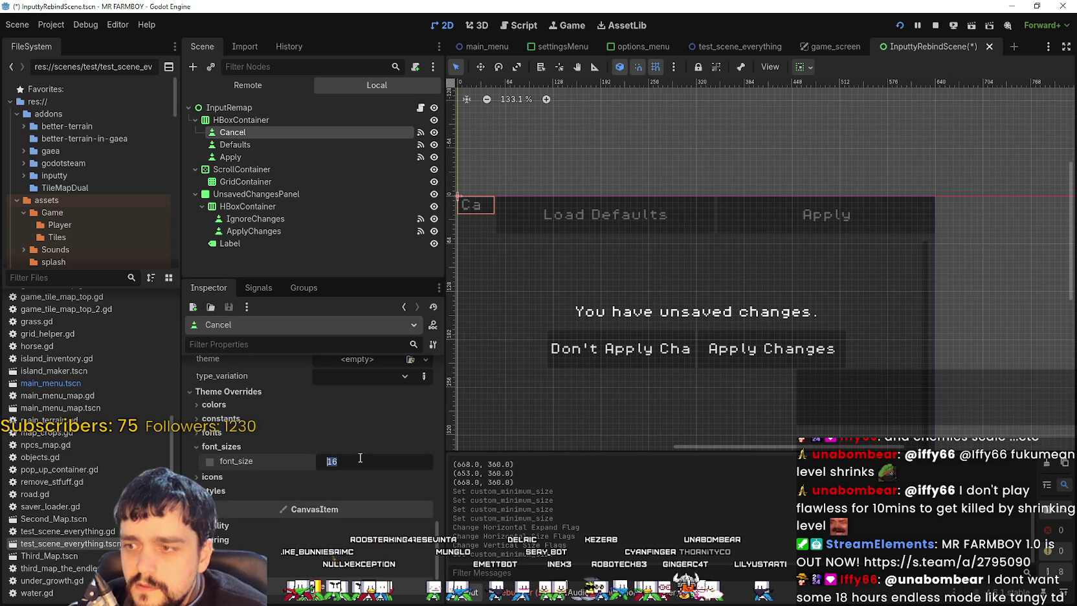
pyautogui.write('8')
pyautogui.press('Return')
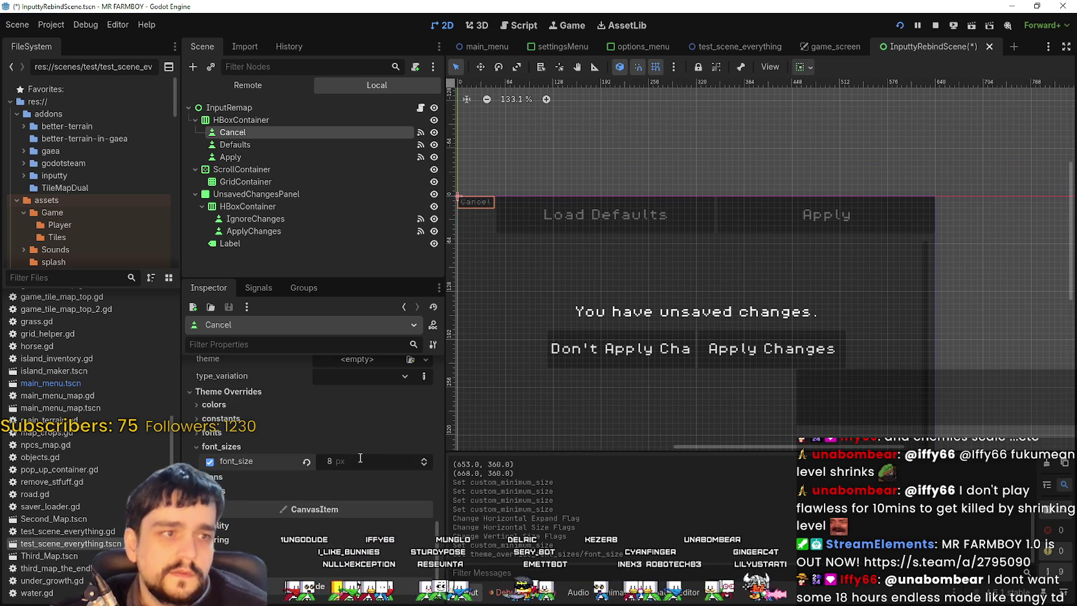
# Step: Set the Cancel button's custom_minimum_size x to 80
pyautogui.scroll(6, 372, 475)
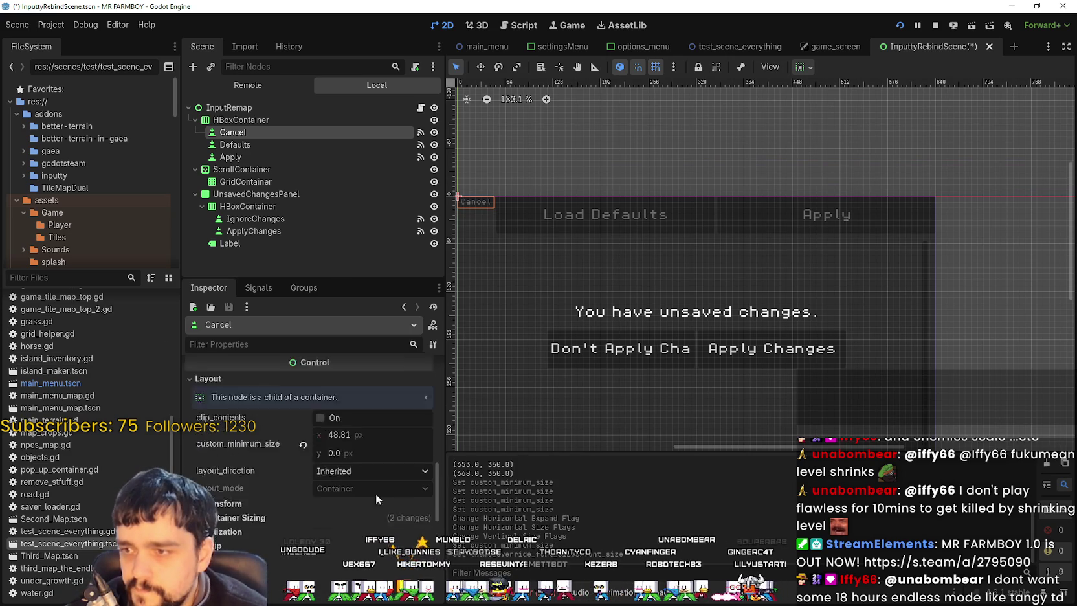
pyautogui.click(380, 464)
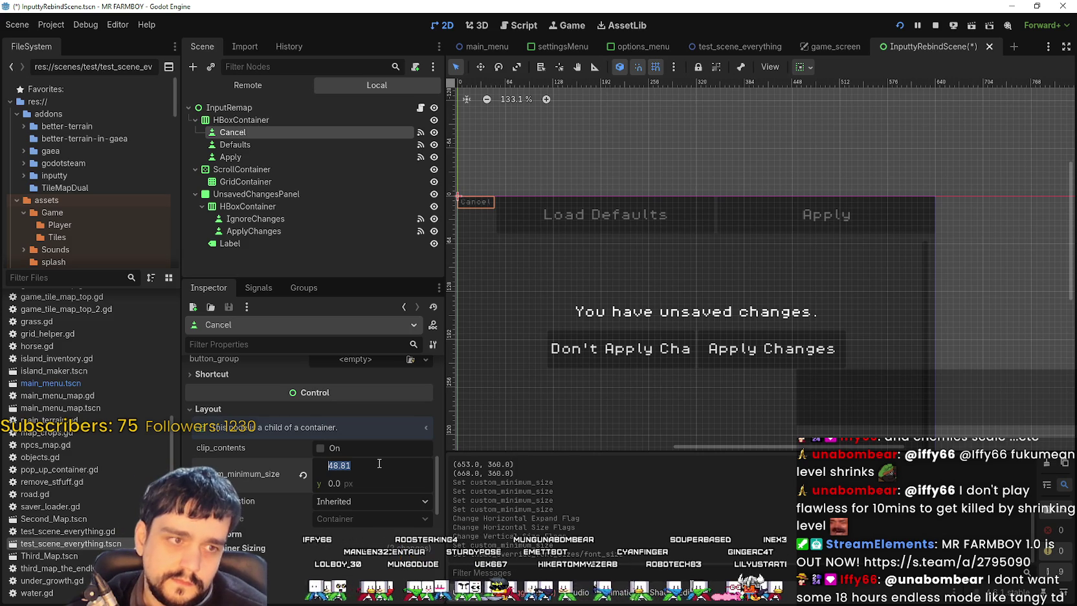
pyautogui.write('80')
pyautogui.press('Return')
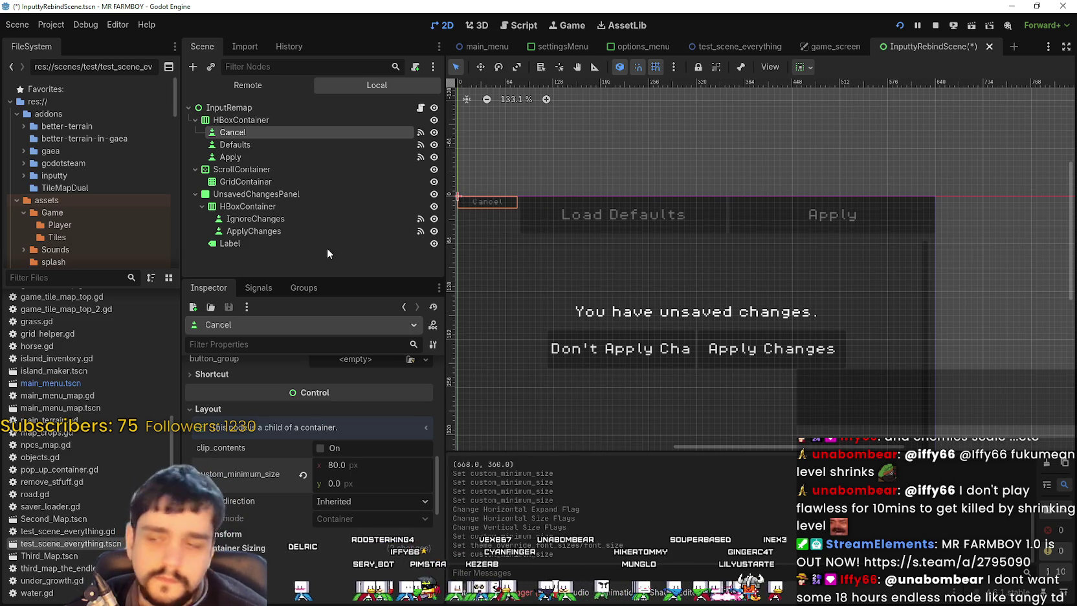
pyautogui.click(281, 143)
pyautogui.scroll(-3, 357, 530)
pyautogui.scroll(-6, 358, 524)
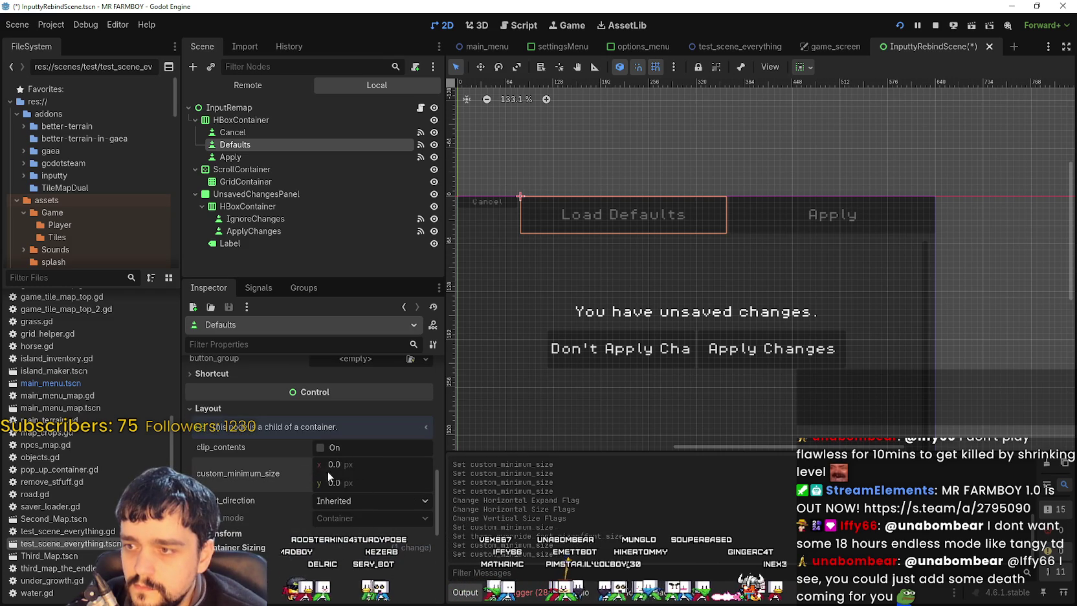
# Step: Give Load Defaults an 80 px minimum width, 8 px font, no horizontal Expand, top alignment
pyautogui.click(366, 465)
pyautogui.write('80')
pyautogui.press('Return')
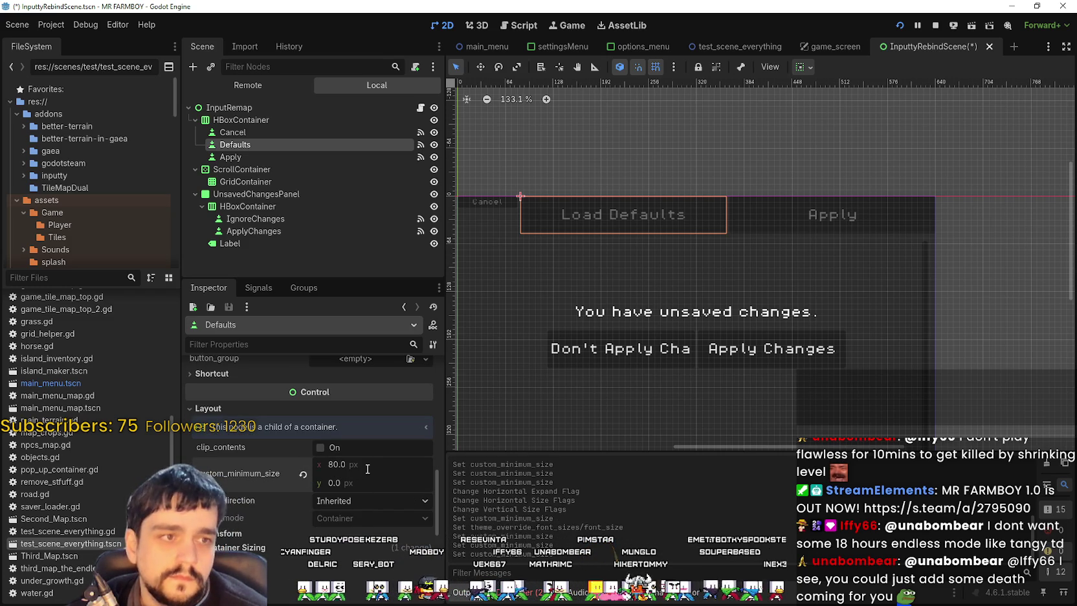
pyautogui.scroll(-5, 368, 501)
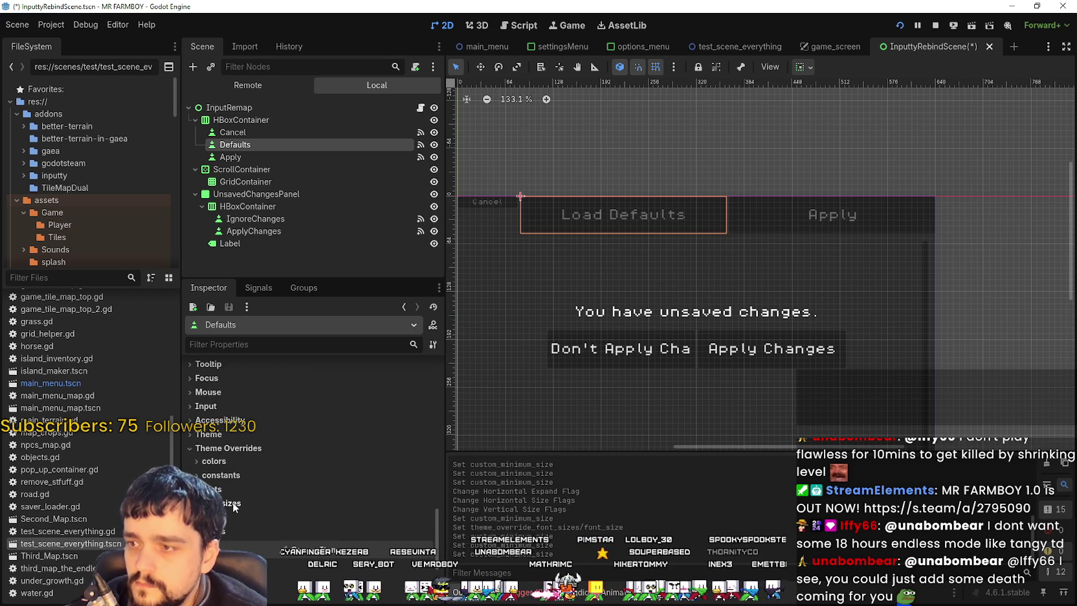
pyautogui.click(232, 502)
pyautogui.click(360, 518)
pyautogui.write('8')
pyautogui.press('Return')
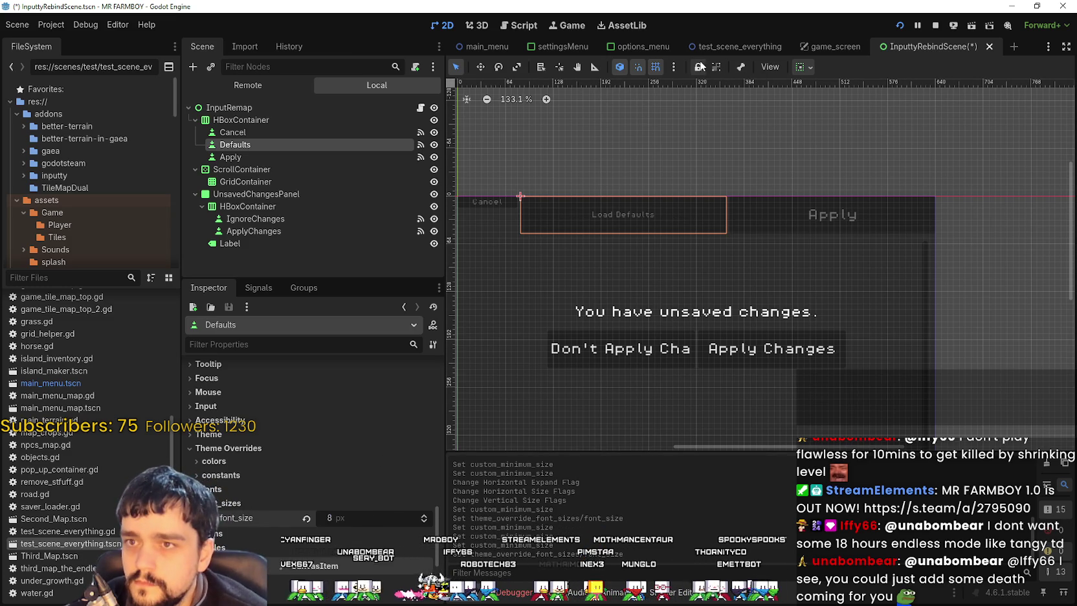
pyautogui.click(801, 67)
pyautogui.click(859, 127)
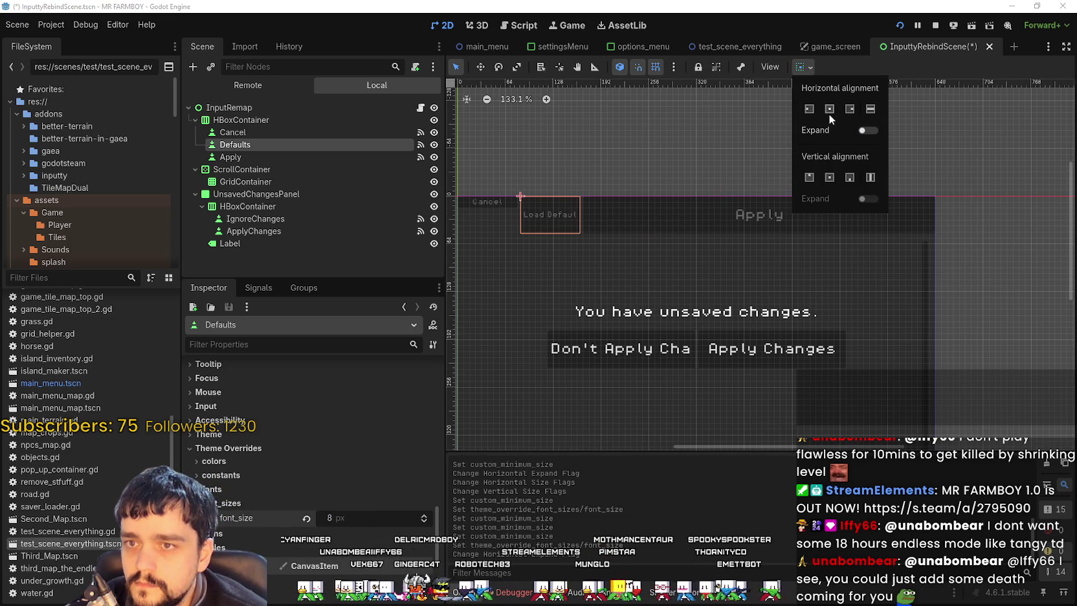
pyautogui.click(809, 177)
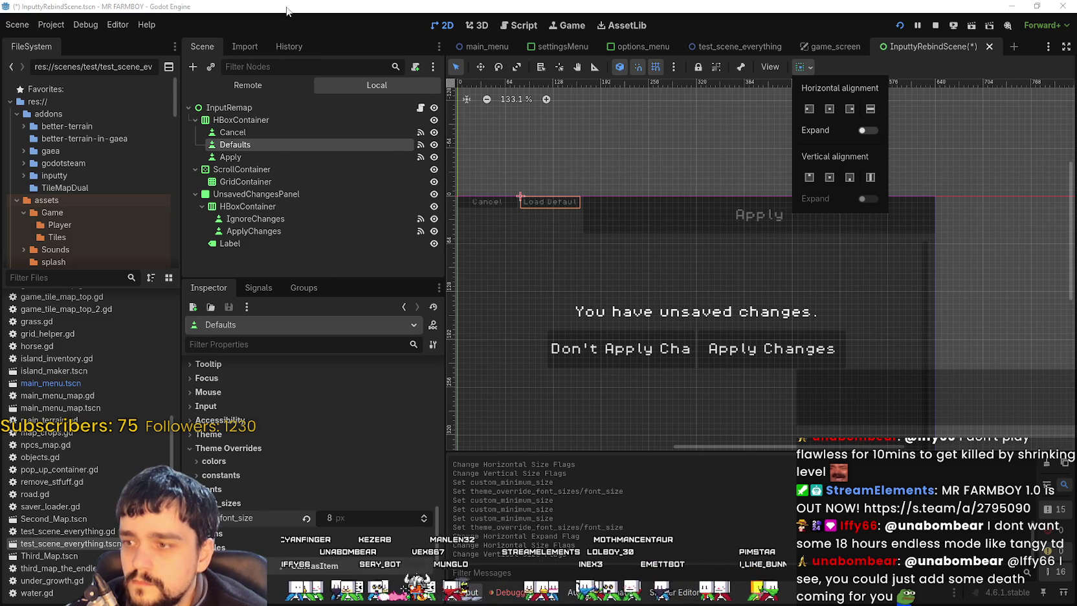
pyautogui.click(275, 151)
# Step: Give Apply an 80 px minimum width, no horizontal Expand, top alignment and 8 px font, then relaunch
pyautogui.click(278, 157)
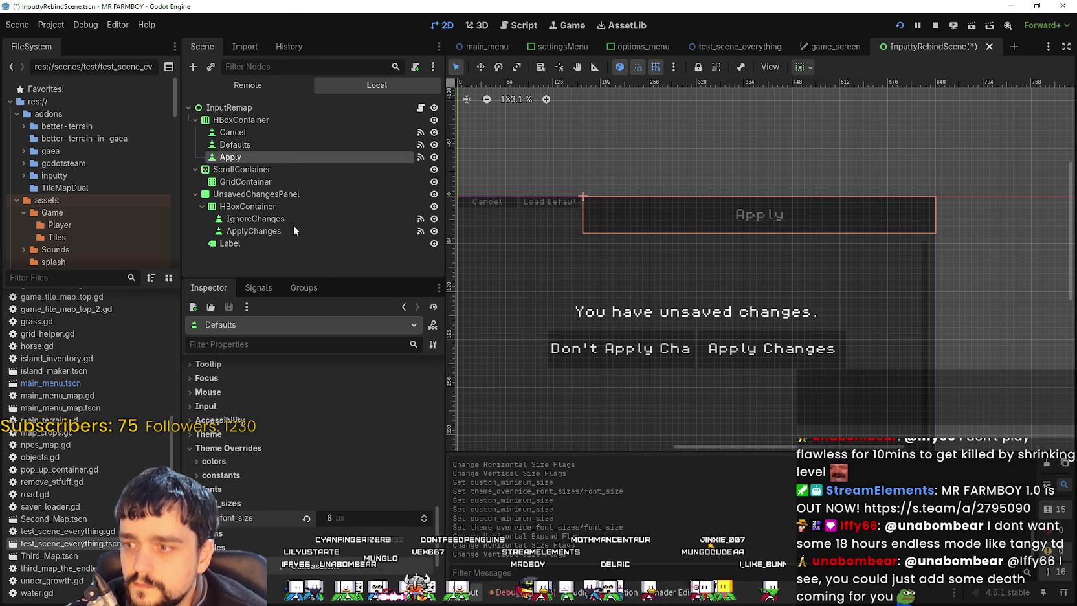
pyautogui.scroll(-15, 292, 515)
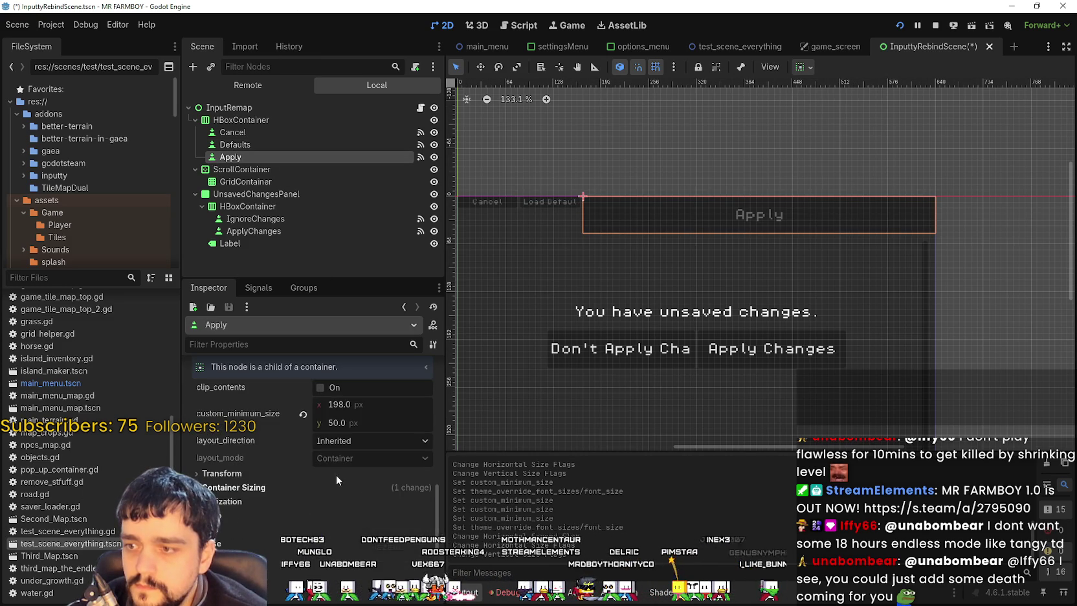
pyautogui.click(326, 405)
pyautogui.write('80')
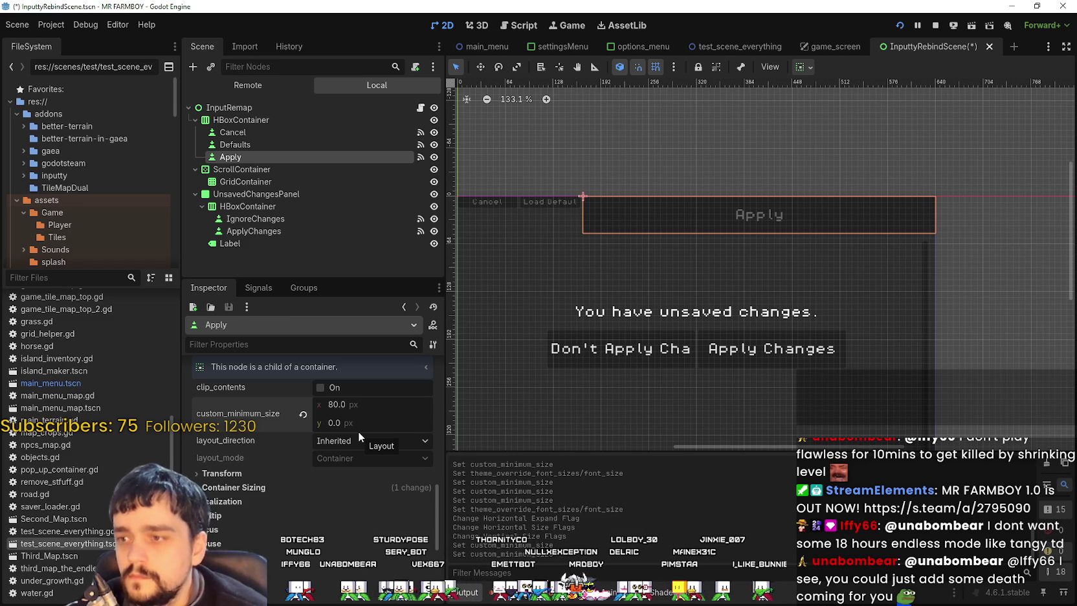
pyautogui.scroll(-3, 360, 425)
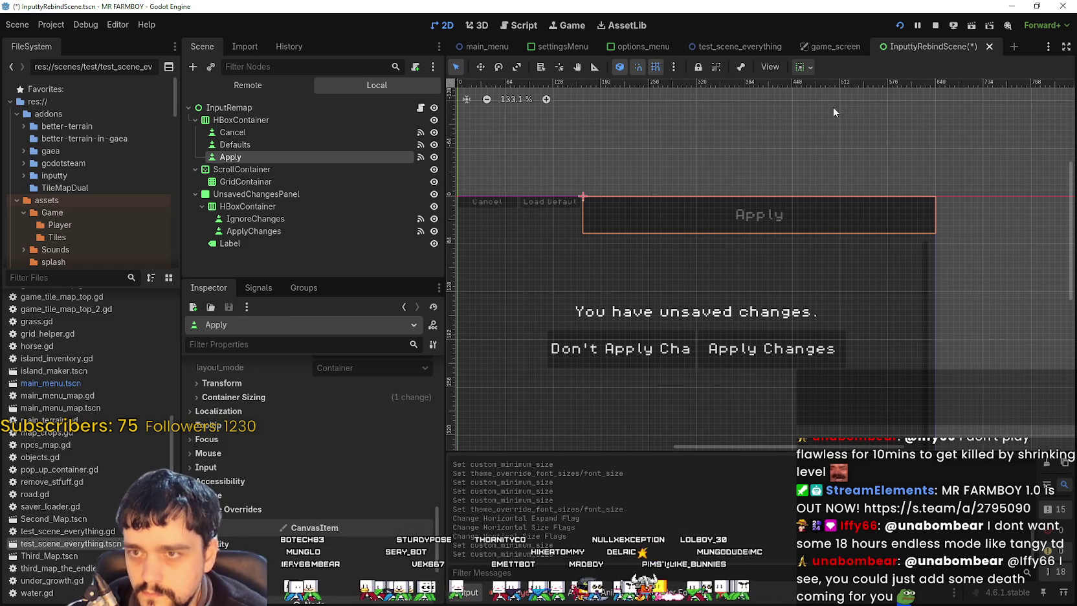
pyautogui.click(809, 66)
pyautogui.click(868, 130)
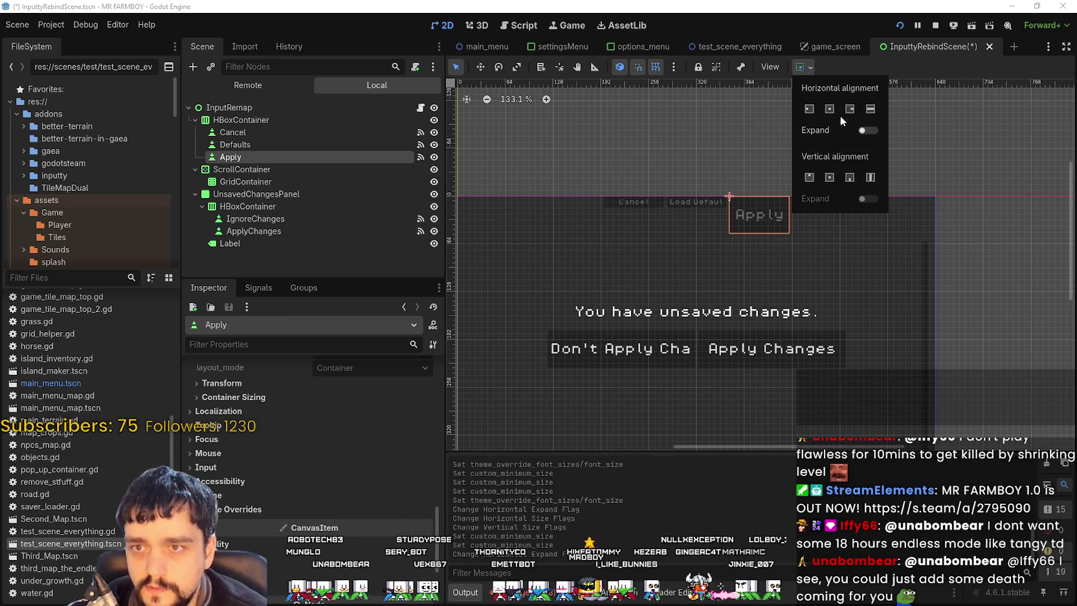
pyautogui.click(809, 177)
pyautogui.click(264, 507)
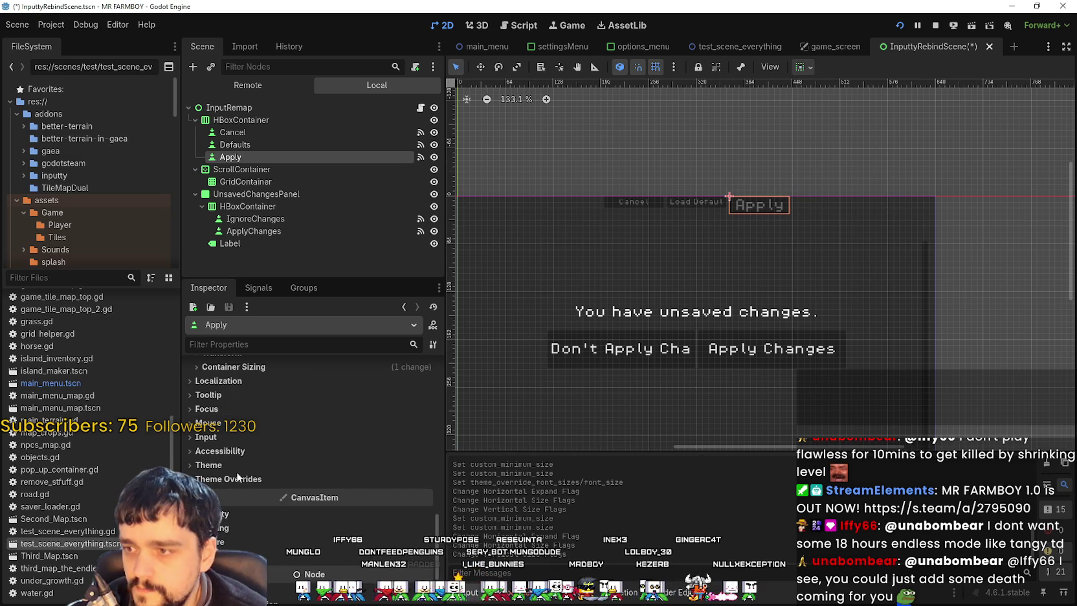
pyautogui.moveTo(378, 544); pyautogui.dragTo(359, 544)
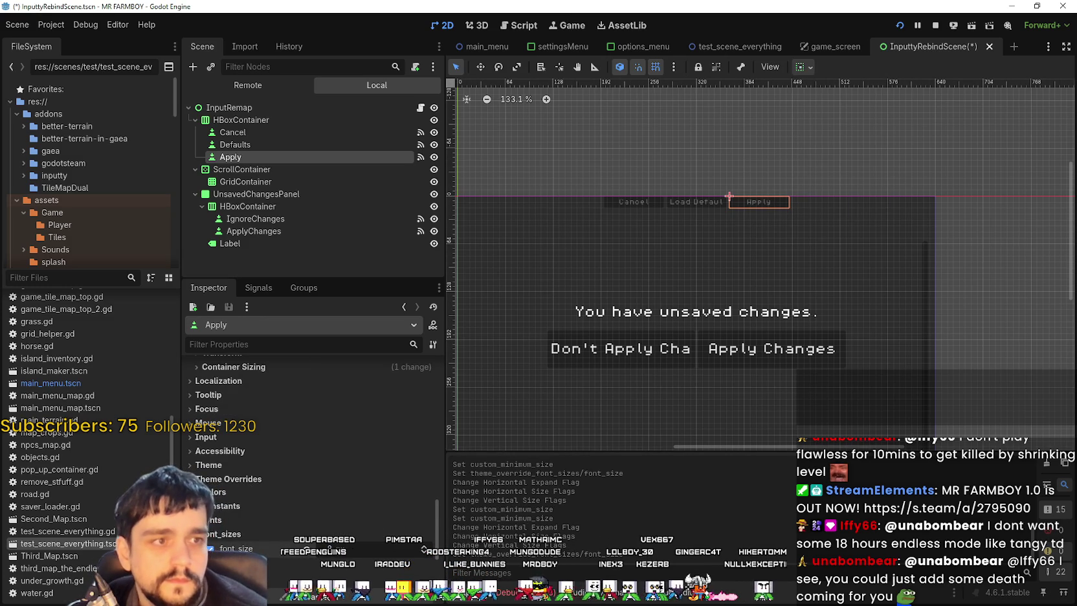
pyautogui.press('F5')
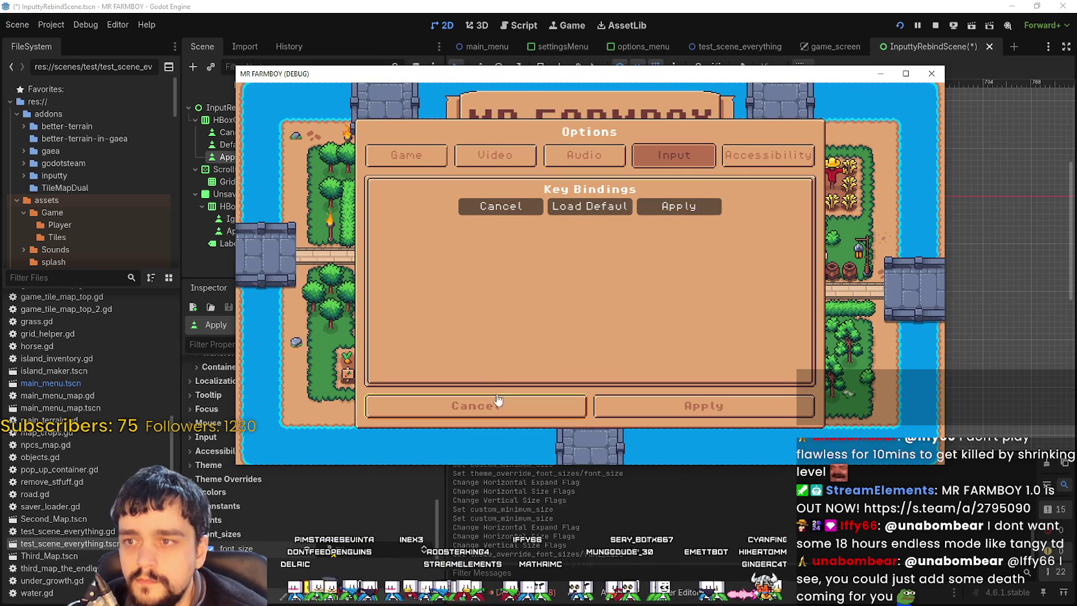
pyautogui.moveTo(434, 79)
pyautogui.mouseDown()
pyautogui.moveTo(543, 64)
pyautogui.moveTo(419, 63)
pyautogui.mouseUp()
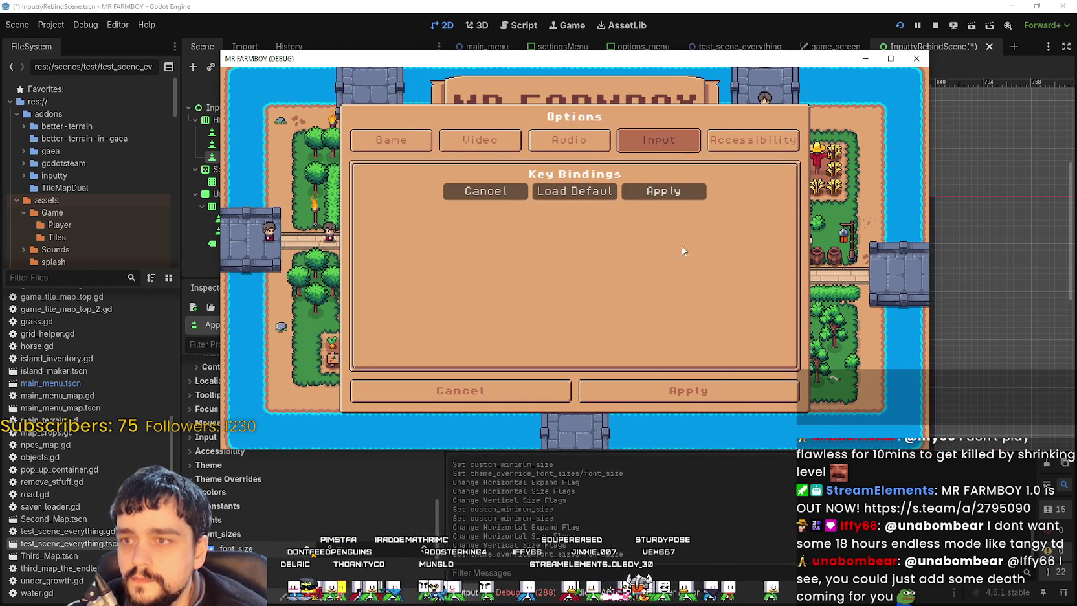
pyautogui.moveTo(651, 63)
pyautogui.mouseDown()
pyautogui.moveTo(558, 59)
pyautogui.moveTo(648, 60)
pyautogui.mouseUp()
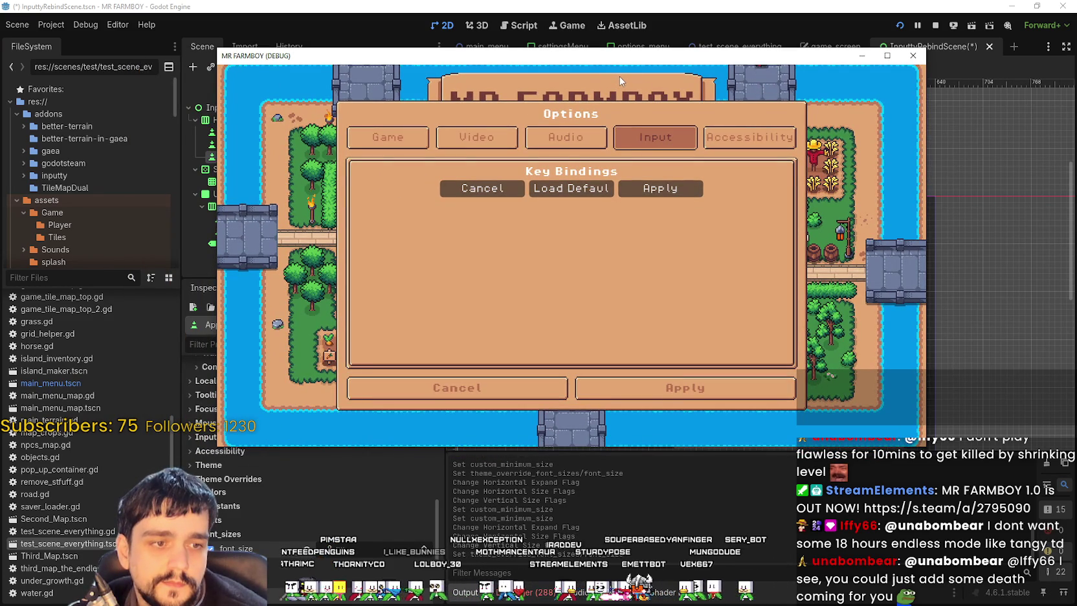
pyautogui.moveTo(550, 65); pyautogui.dragTo(669, 68)
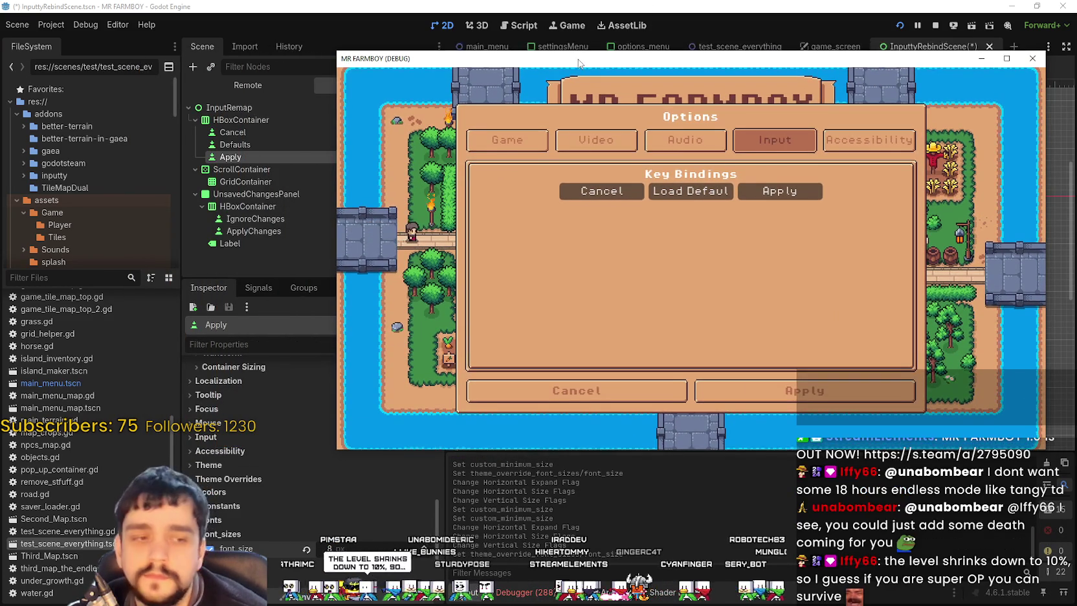
pyautogui.moveTo(579, 62); pyautogui.dragTo(571, 66)
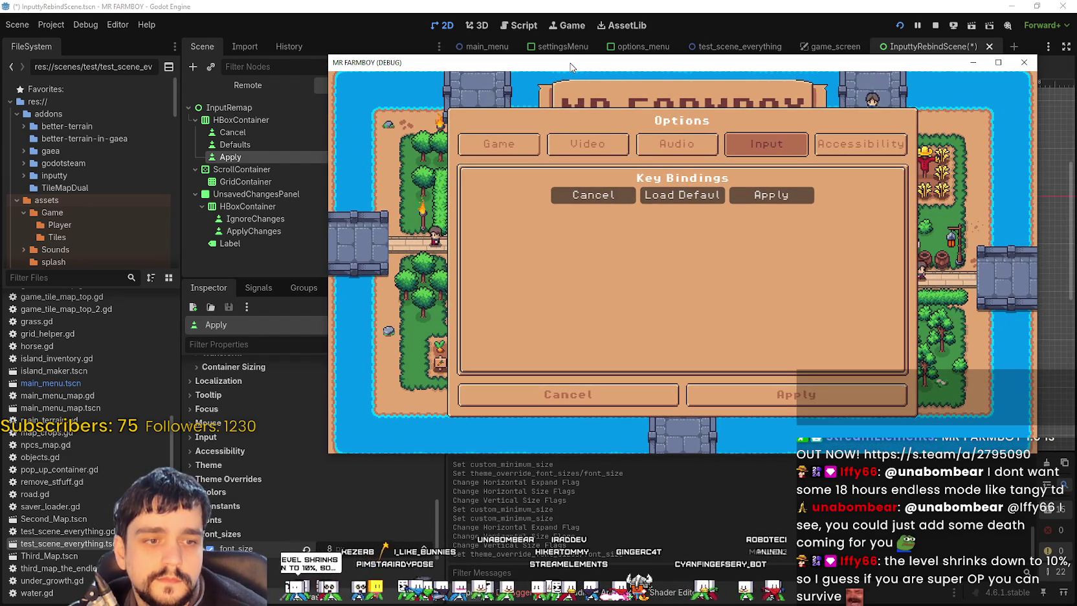
pyautogui.moveTo(570, 67); pyautogui.dragTo(554, 59)
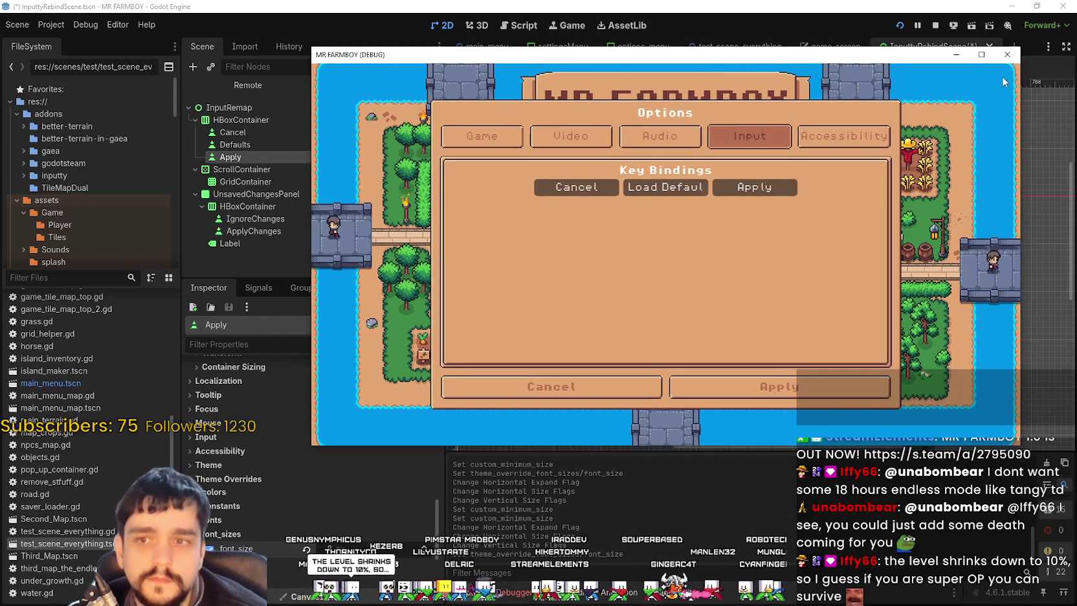
pyautogui.click(957, 56)
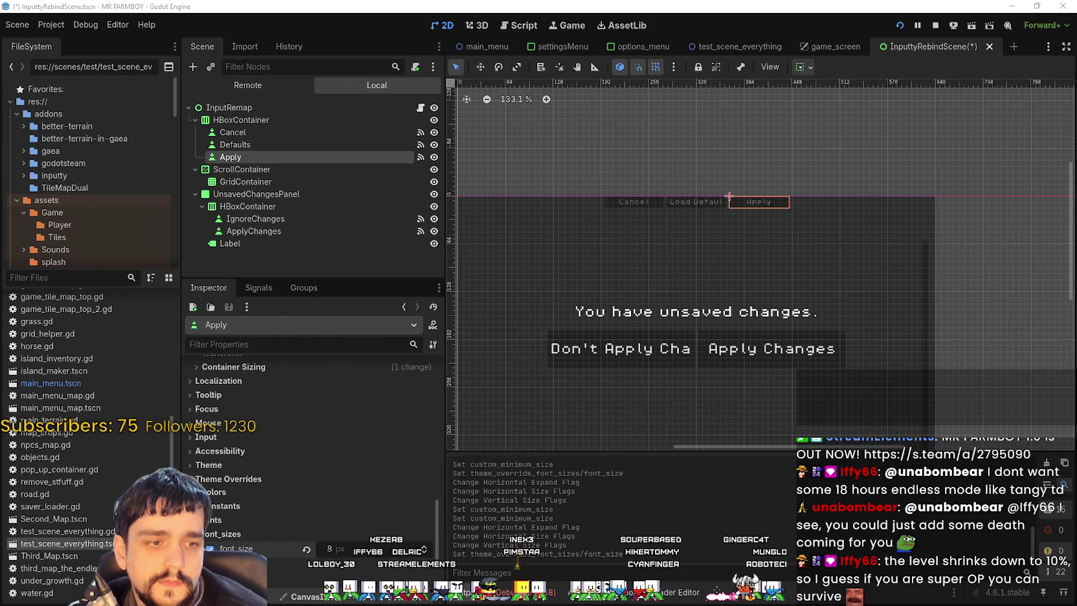
pyautogui.hotkey('alt', 'Tab')
pyautogui.doubleClick(970, 58)
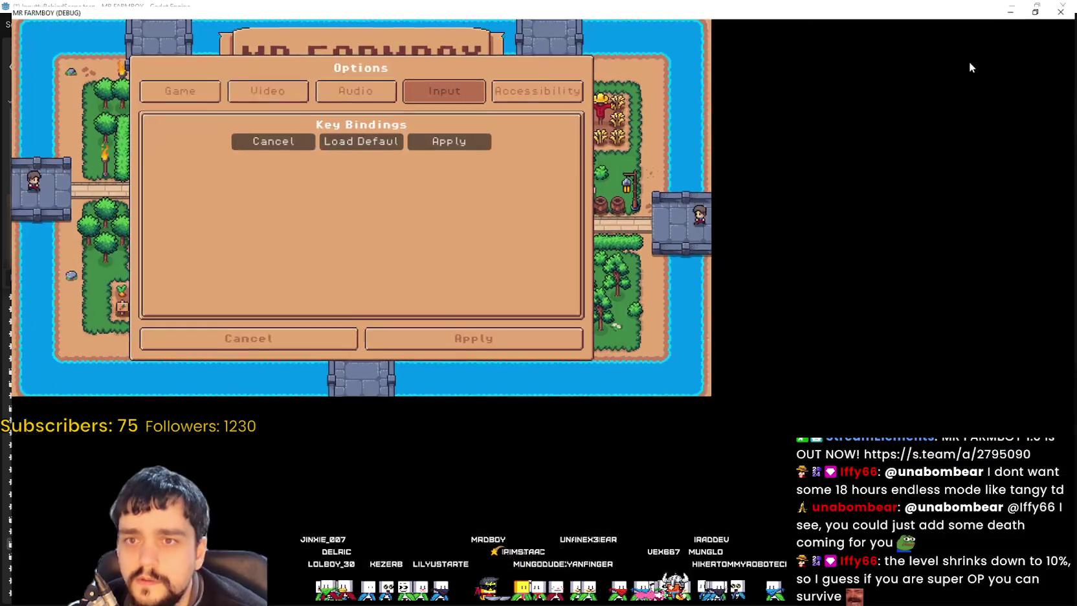
pyautogui.moveTo(446, 8); pyautogui.dragTo(445, 47)
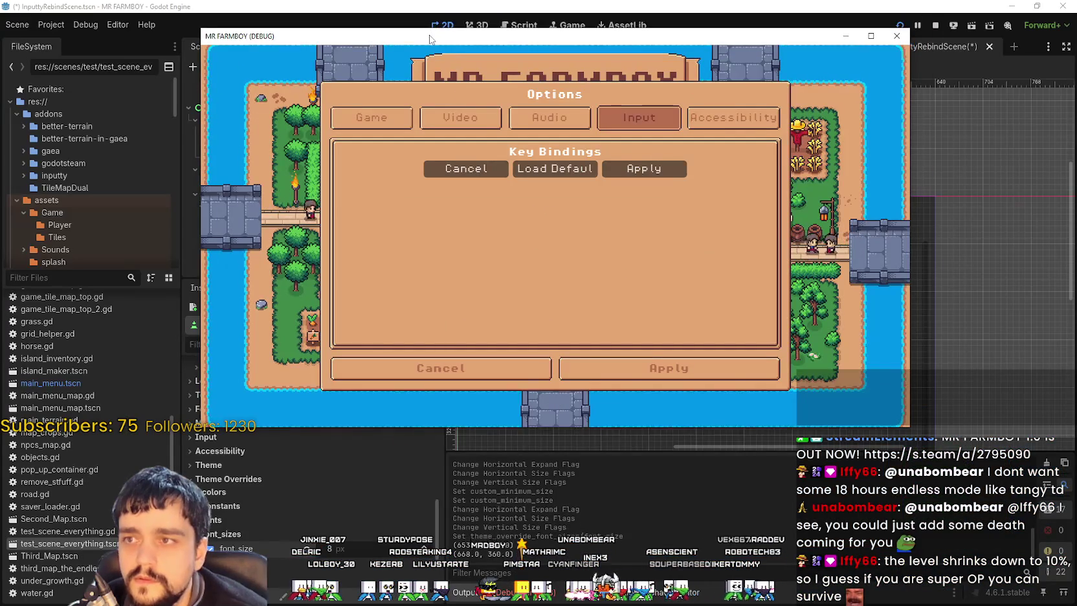
pyautogui.hotkey('alt', 'Tab')
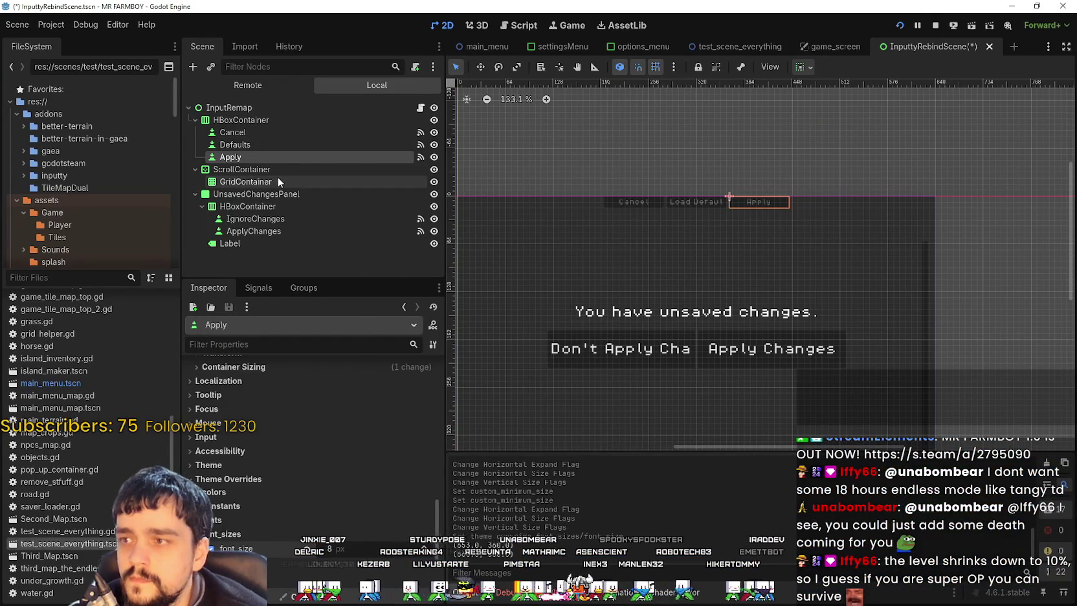
# Step: Select the local GridContainer and the bindings ScrollContainer
pyautogui.click(277, 178)
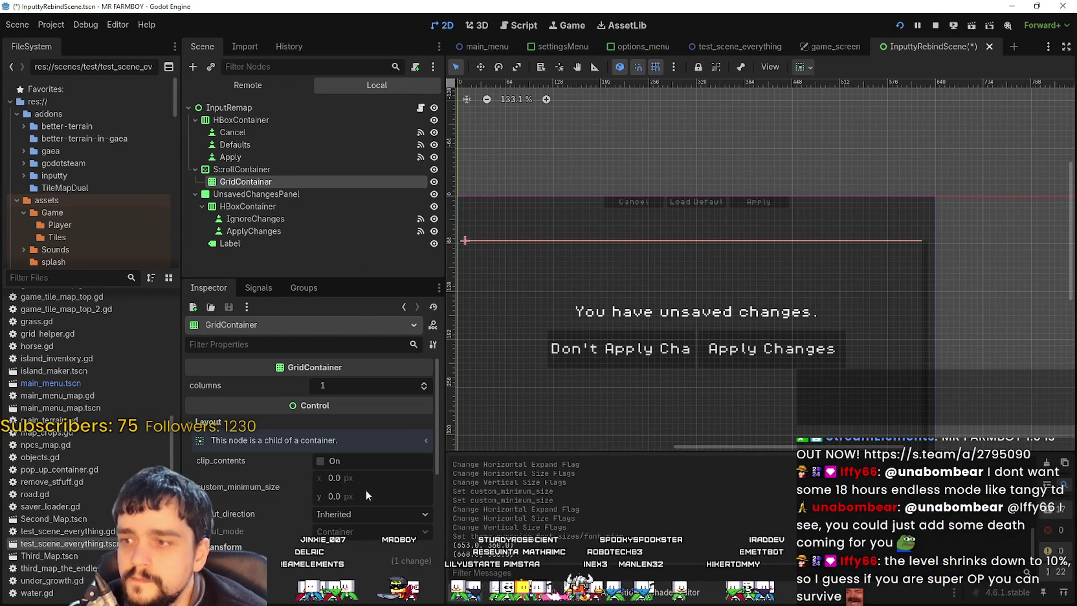
pyautogui.scroll(4, 893, 263)
pyautogui.scroll(-7, 886, 284)
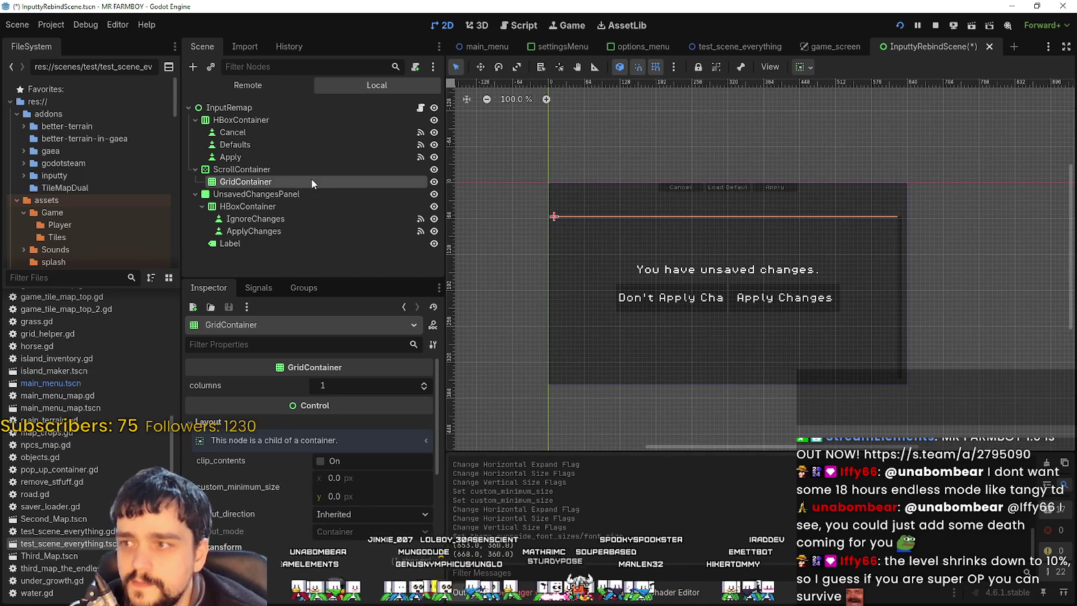
pyautogui.click(299, 168)
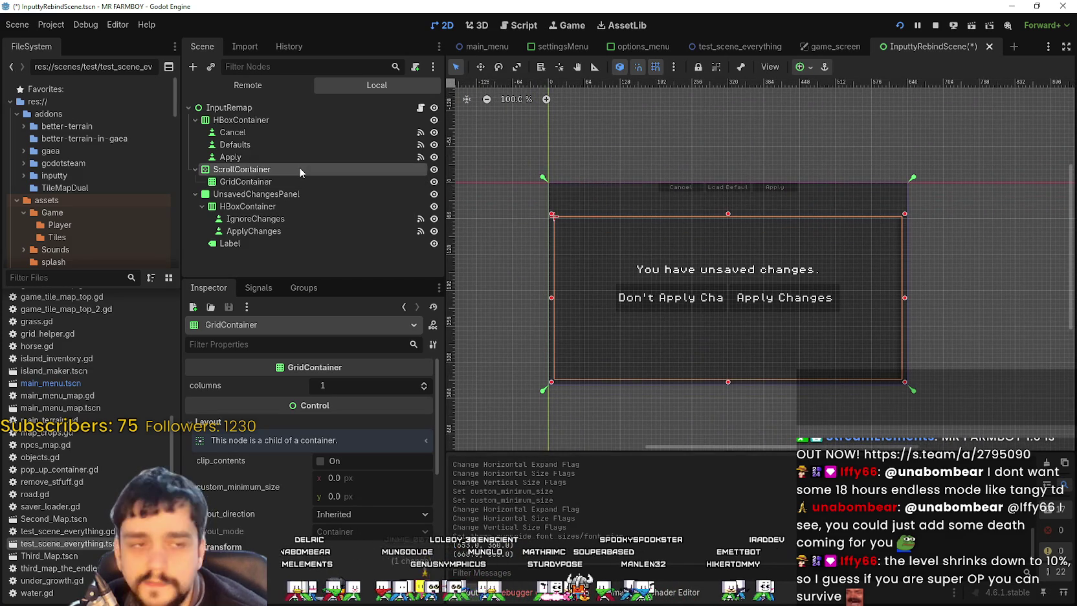
# Step: Switch the Scene dock to Remote and expand MainMenu down through SettingsMenu to the tab HBoxContainer
pyautogui.click(297, 87)
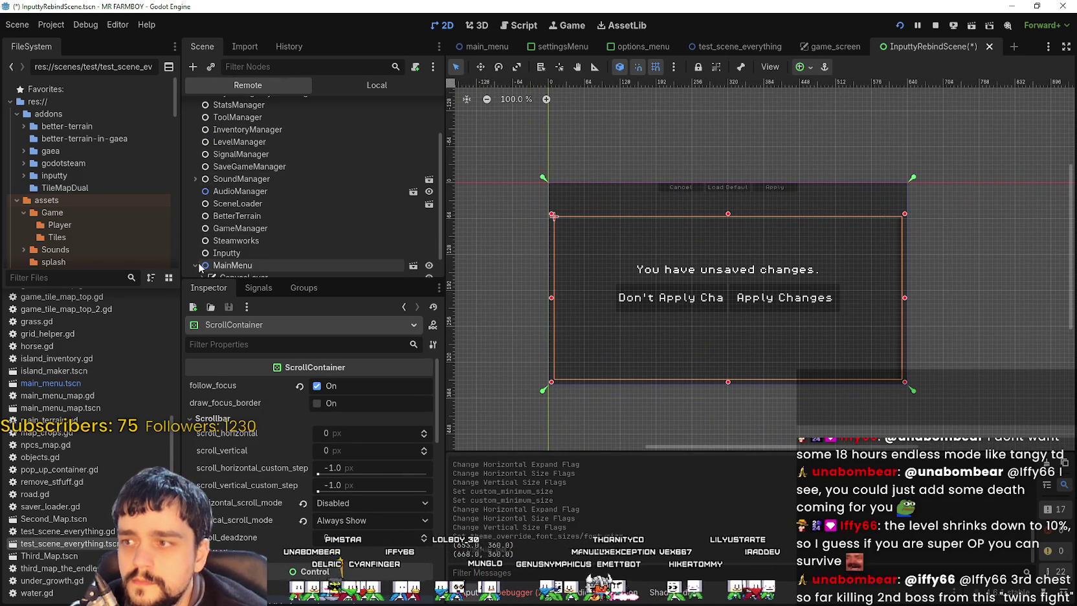
pyautogui.click(195, 266)
pyautogui.click(202, 253)
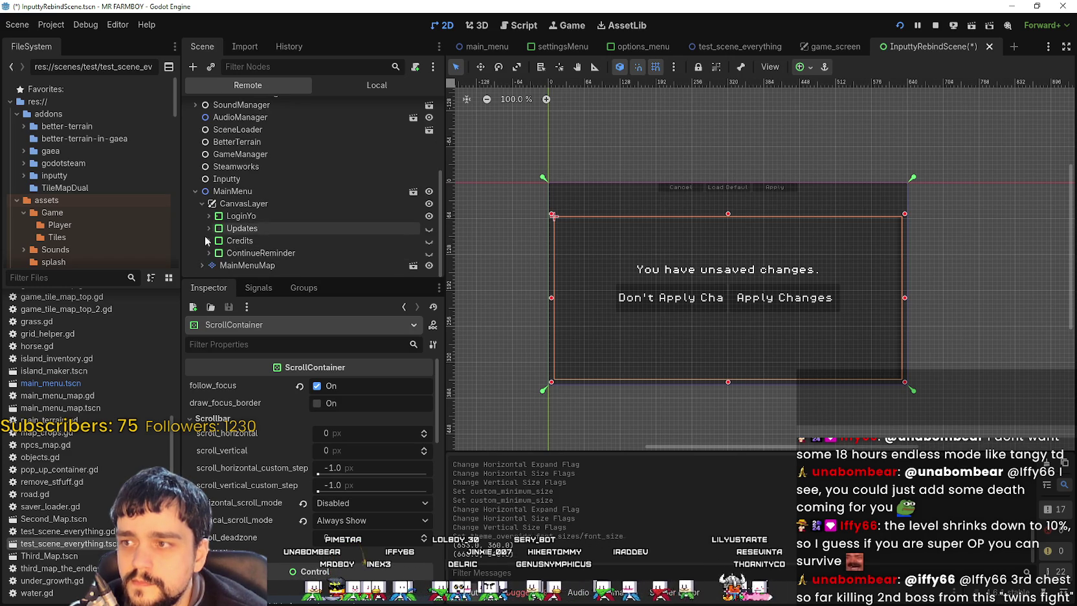
pyautogui.click(209, 217)
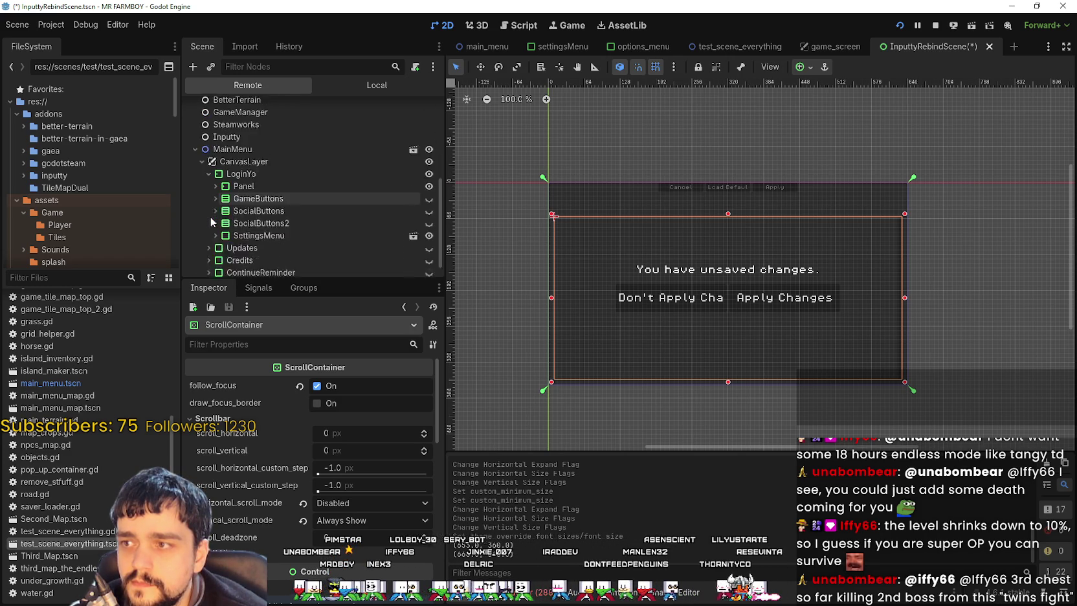
pyautogui.click(216, 216)
pyautogui.click(222, 216)
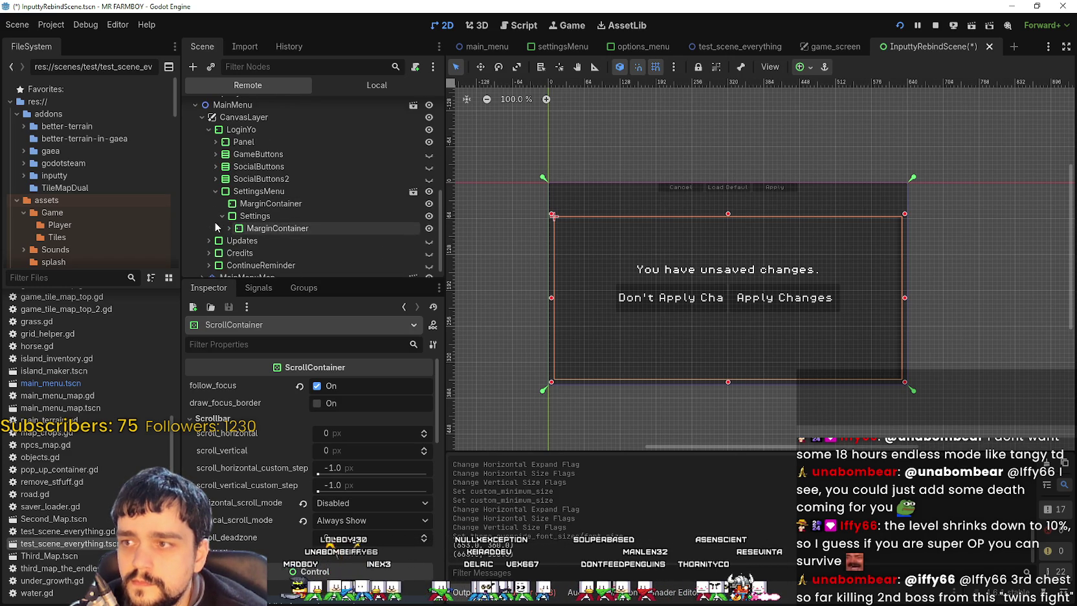
pyautogui.click(229, 216)
pyautogui.click(236, 216)
pyautogui.click(235, 179)
pyautogui.click(243, 178)
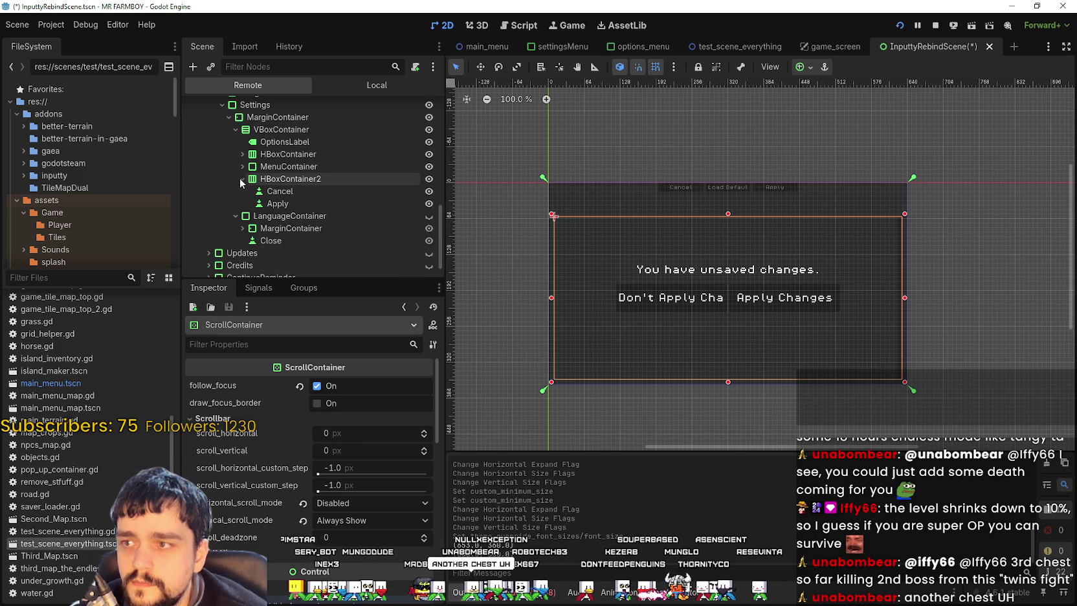
pyautogui.click(242, 166)
pyautogui.click(242, 154)
# Step: Expand TabContainer > Input > InputRemap > ScrollContainer > GridContainer in the live tree and check the game
pyautogui.scroll(-2, 249, 194)
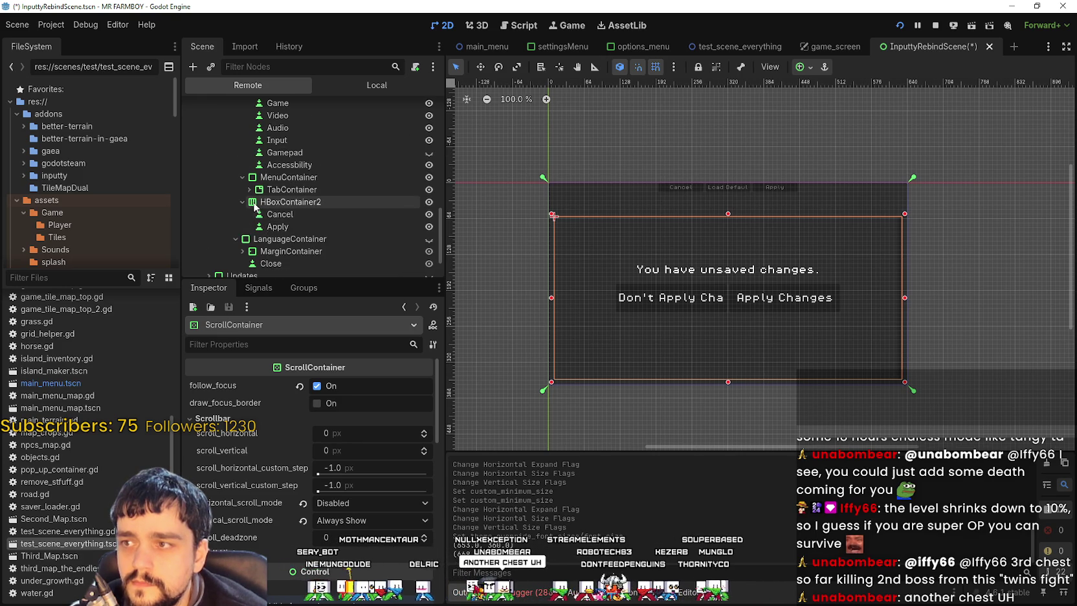
pyautogui.click(249, 189)
pyautogui.scroll(-3, 256, 239)
pyautogui.click(256, 187)
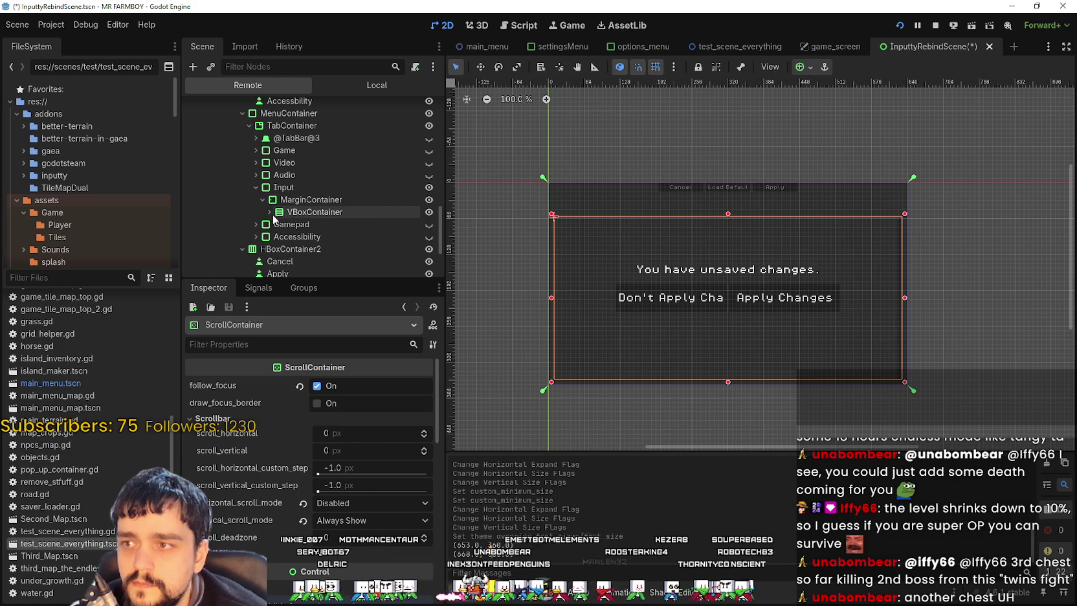
pyautogui.click(269, 212)
pyautogui.click(278, 237)
pyautogui.scroll(-3, 278, 220)
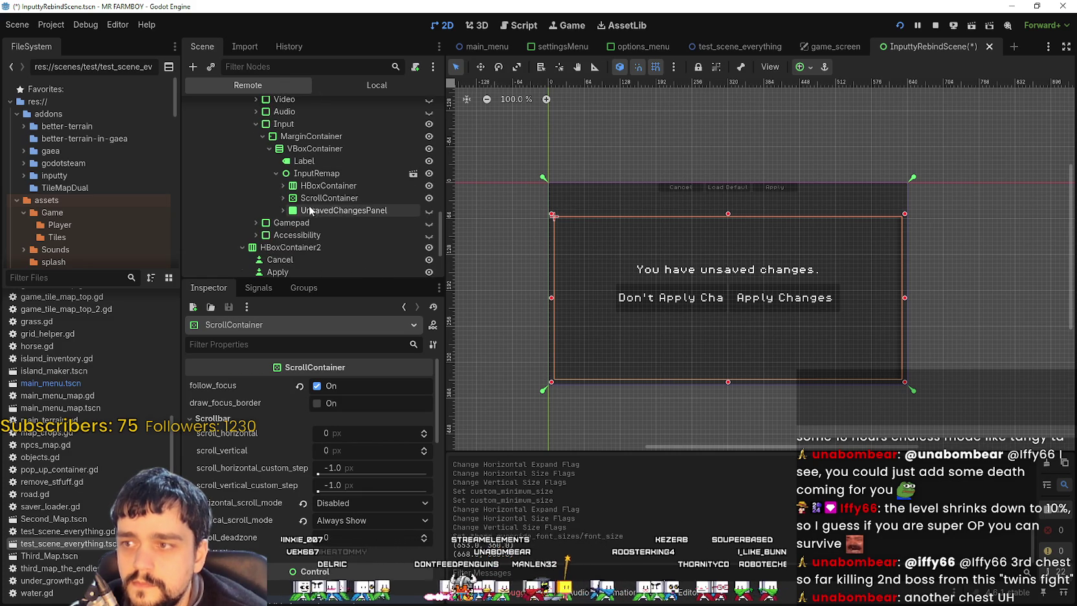
pyautogui.click(283, 197)
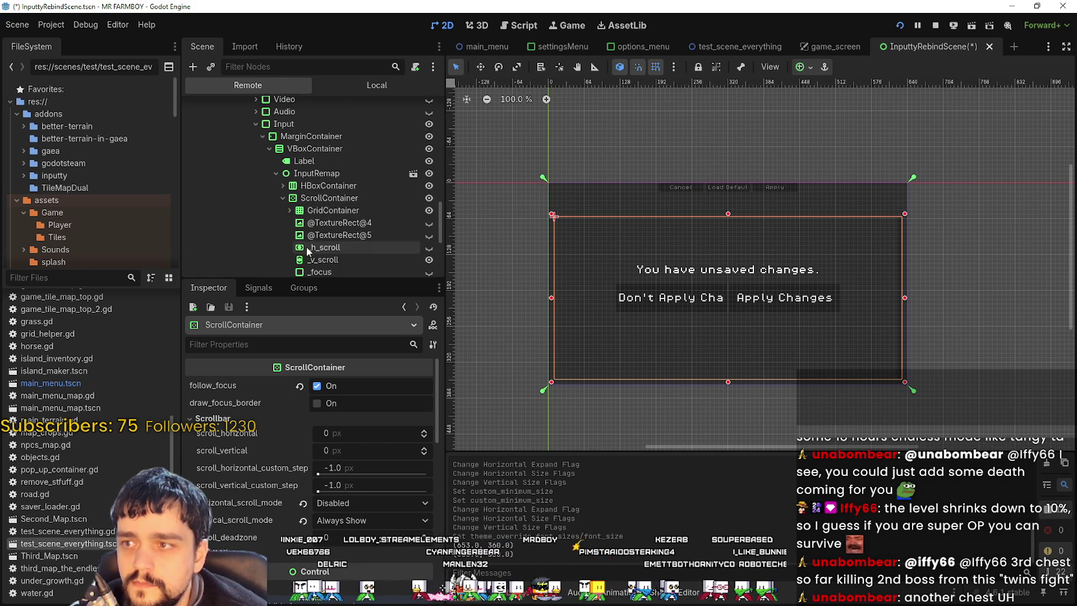
pyautogui.scroll(-1, 285, 201)
pyautogui.click(362, 205)
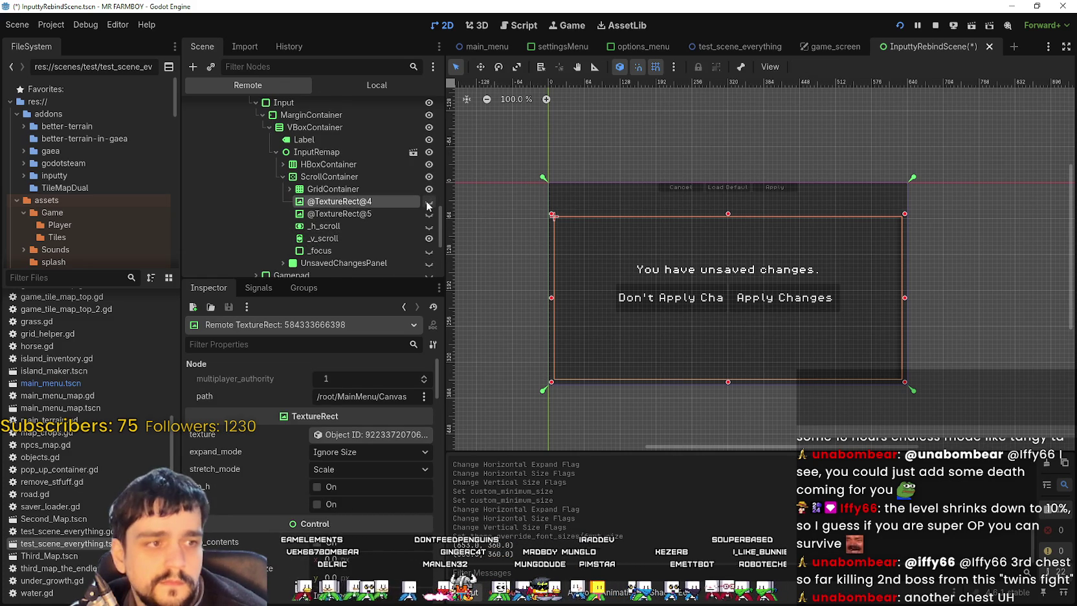
pyautogui.click(289, 189)
pyautogui.click(351, 190)
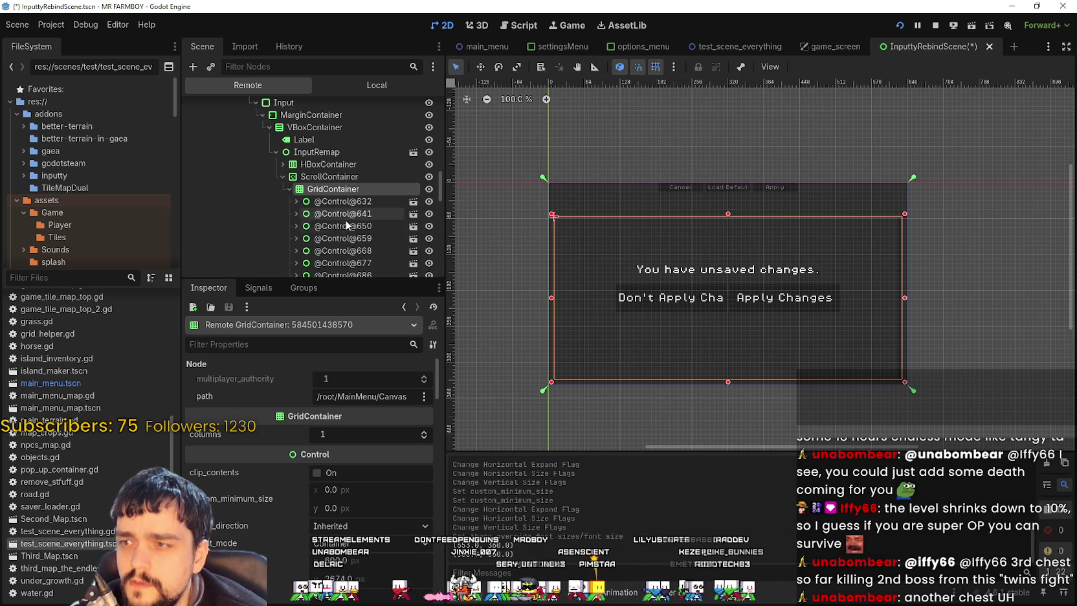
pyautogui.scroll(-10, 337, 221)
pyautogui.scroll(10, 353, 220)
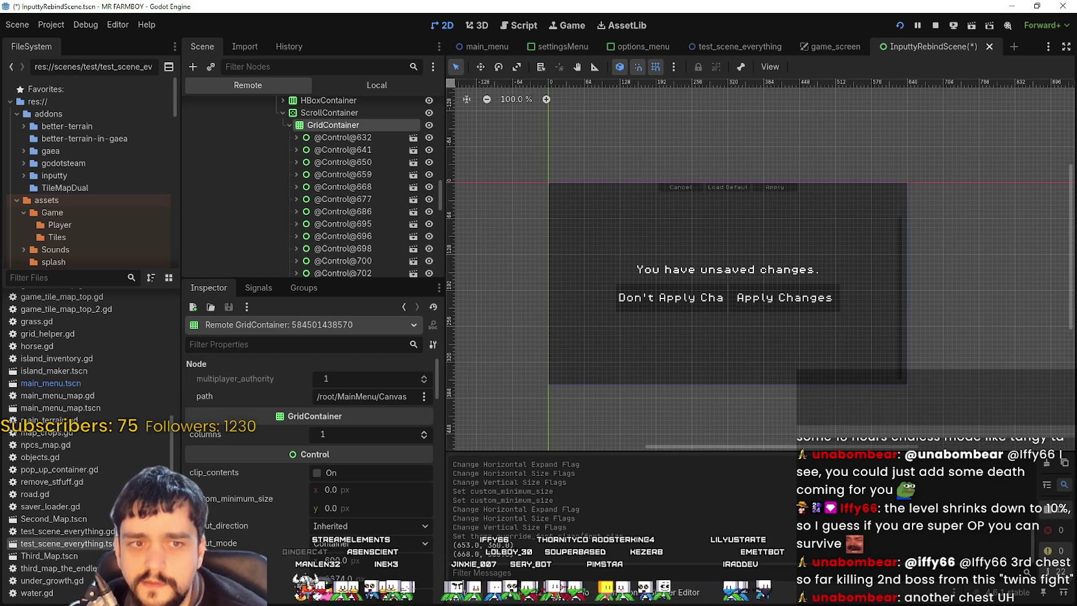
pyautogui.hotkey('alt', 'Tab')
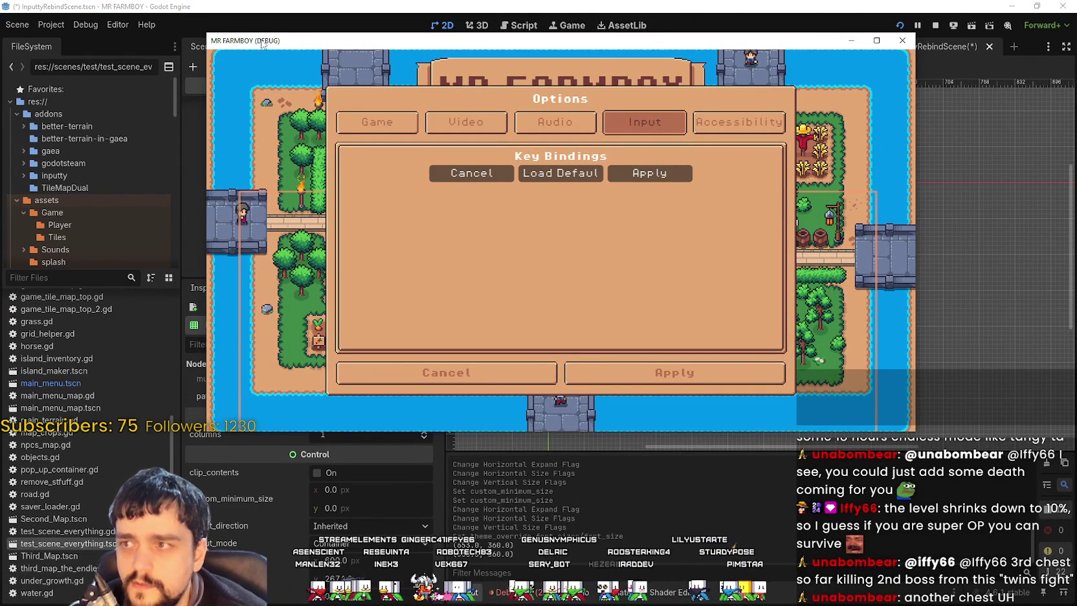
pyautogui.click(1072, 108)
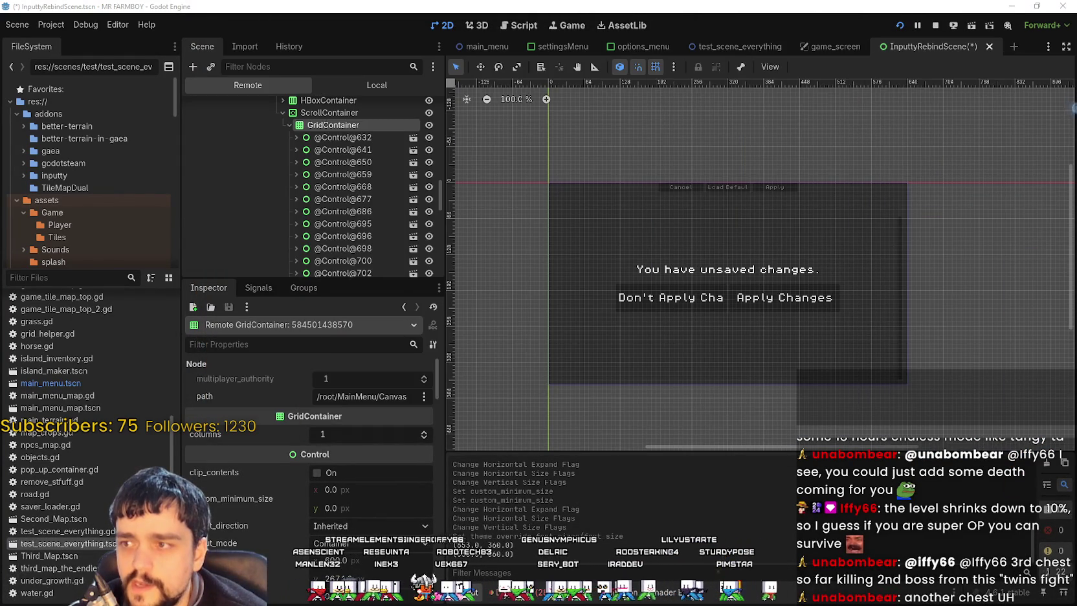
# Step: Inspect the live binding row's Look X label, ColorRect, BoolUI, FloatUI, EnumUI and OptionButton nodes
pyautogui.click(296, 138)
pyautogui.click(353, 150)
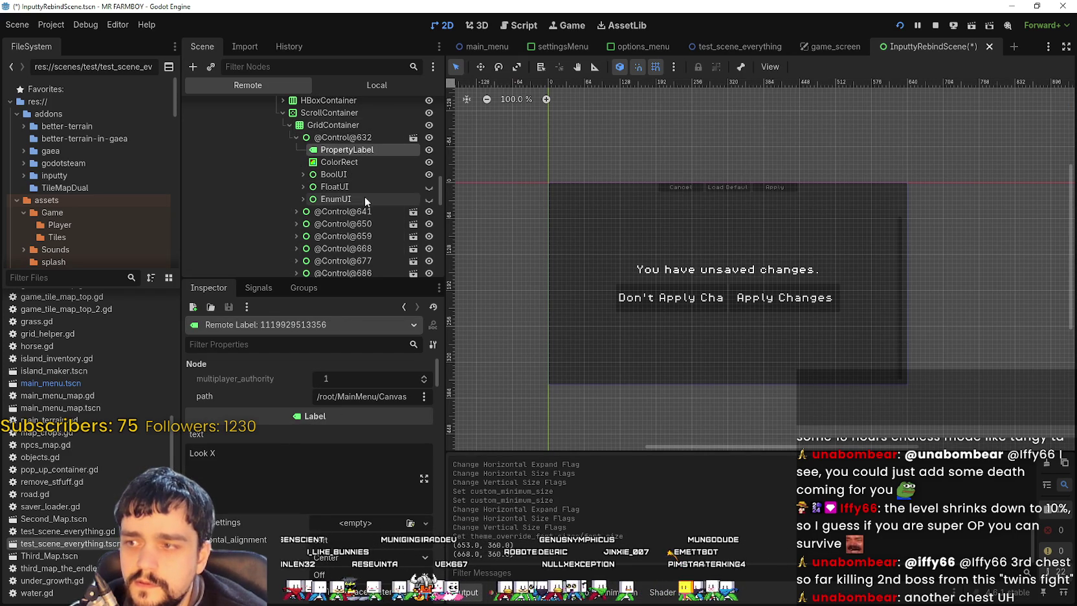
pyautogui.click(350, 163)
pyautogui.click(344, 176)
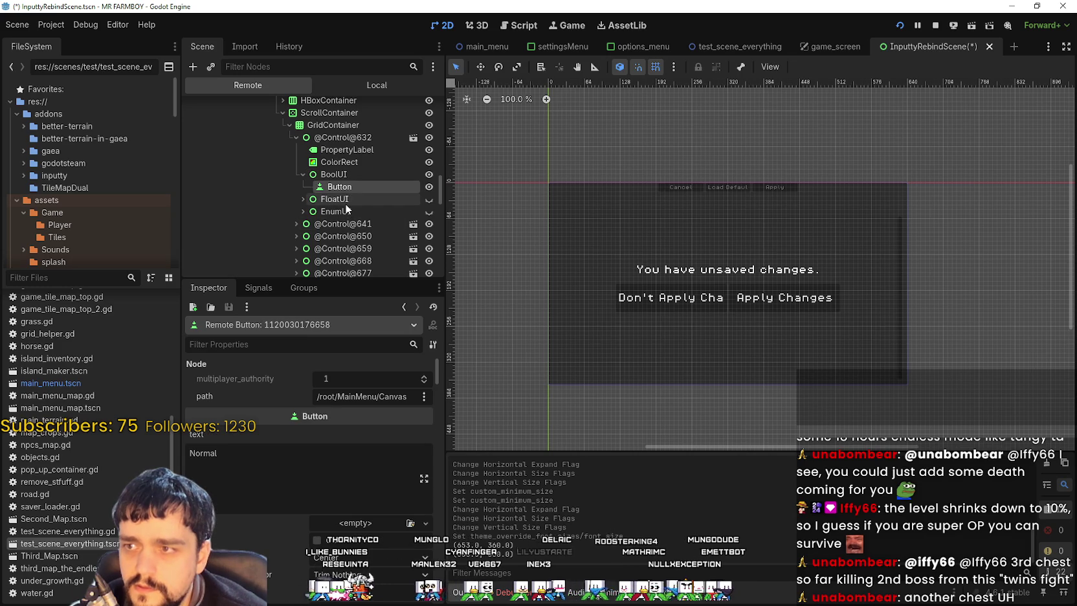
pyautogui.click(345, 202)
pyautogui.click(339, 213)
pyautogui.click(342, 236)
pyautogui.scroll(-2, 350, 252)
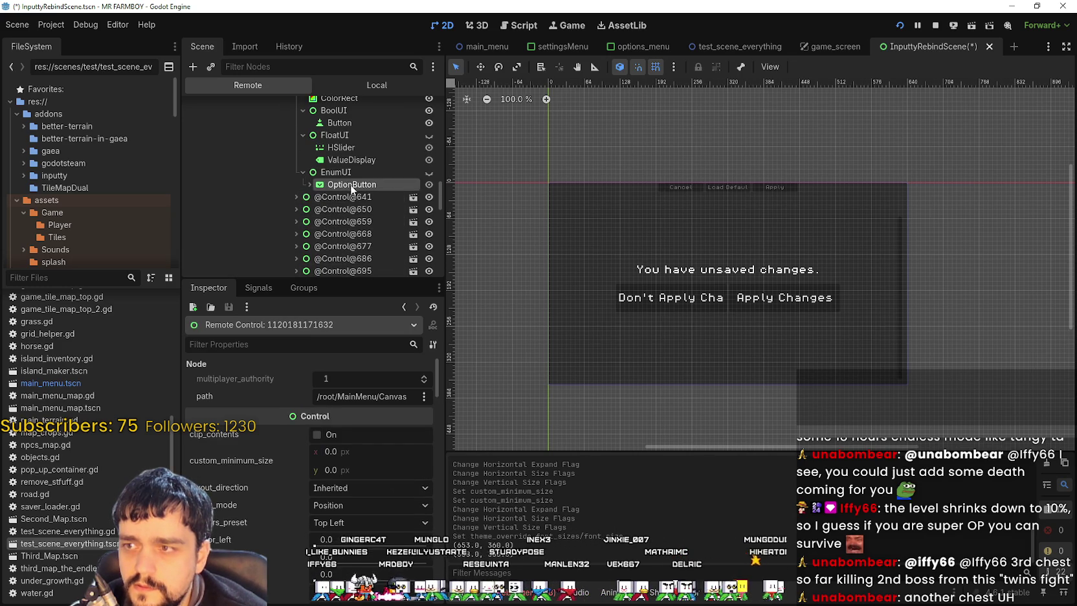
pyautogui.click(350, 184)
pyautogui.click(316, 197)
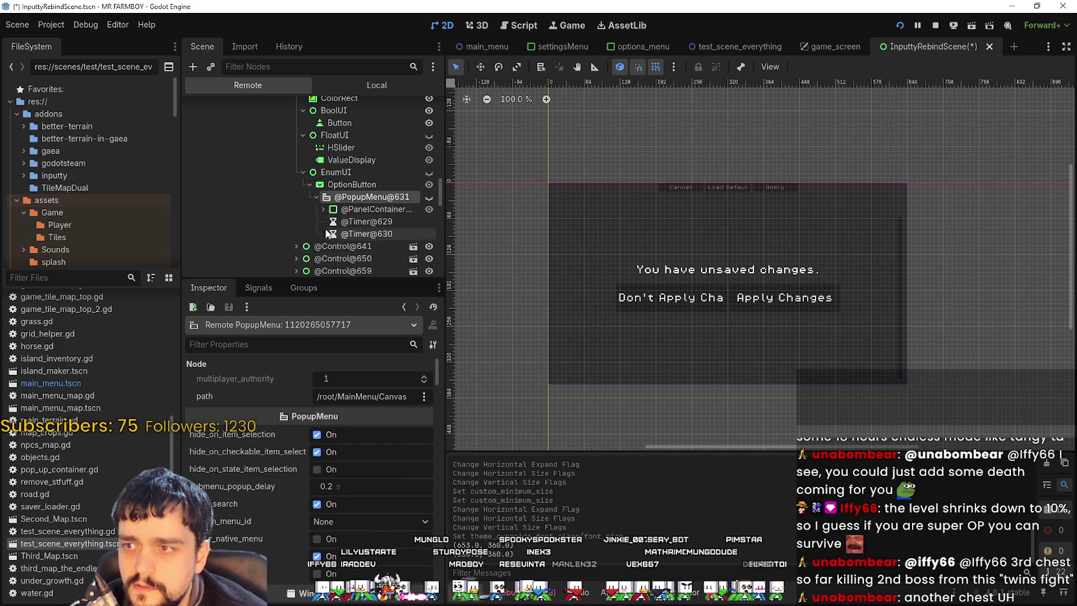
pyautogui.click(342, 245)
pyautogui.scroll(5, 343, 246)
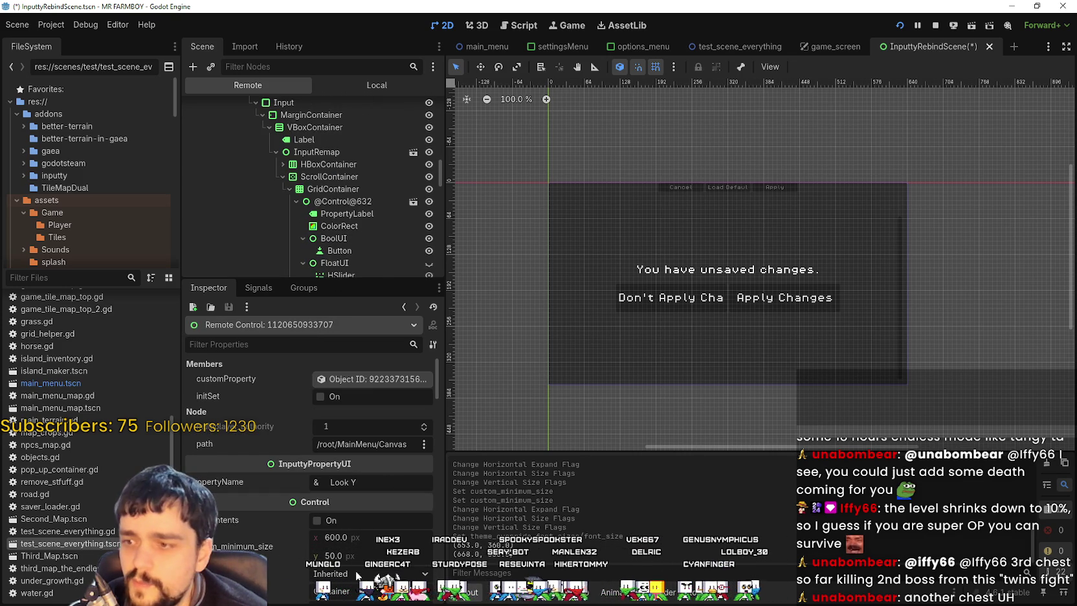
pyautogui.scroll(-10, 355, 556)
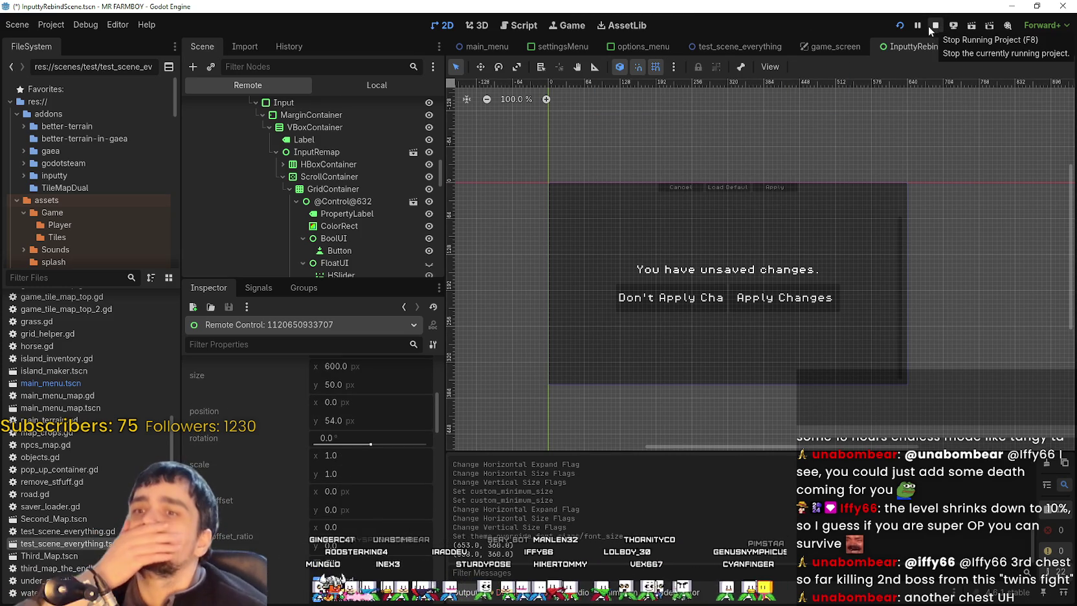
pyautogui.scroll(5, 388, 224)
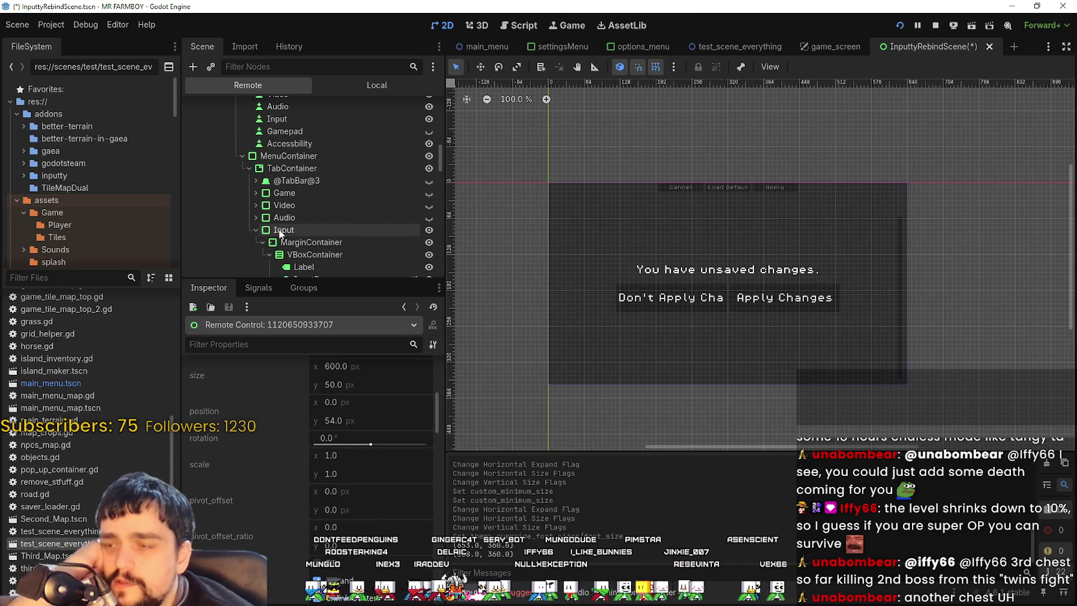
pyautogui.scroll(-3, 256, 223)
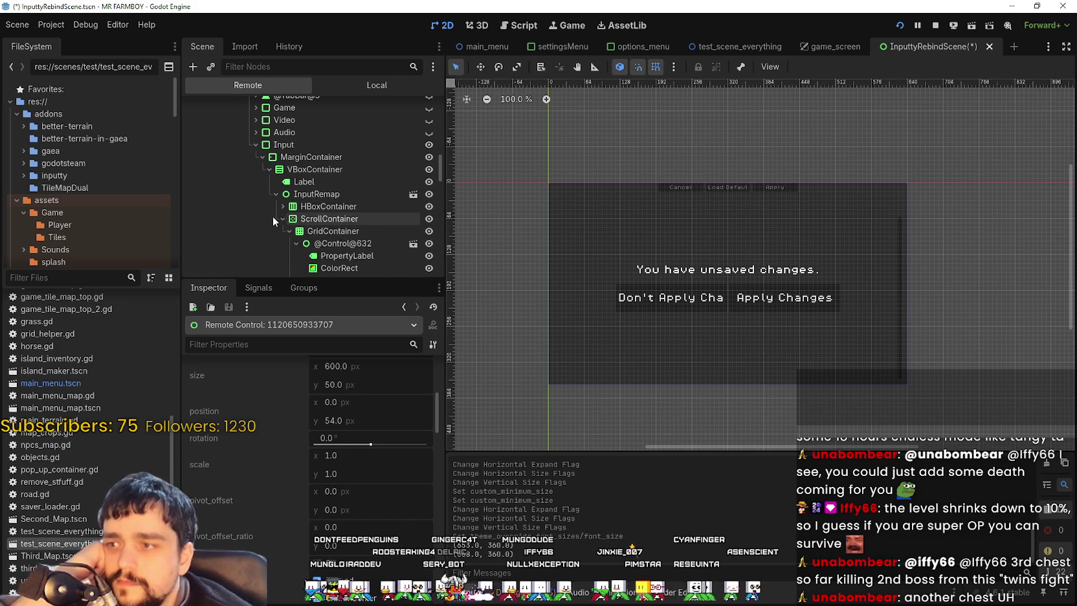
# Step: Toggle clip_contents on the live ScrollContainer, then return to the Local scene tree
pyautogui.click(304, 219)
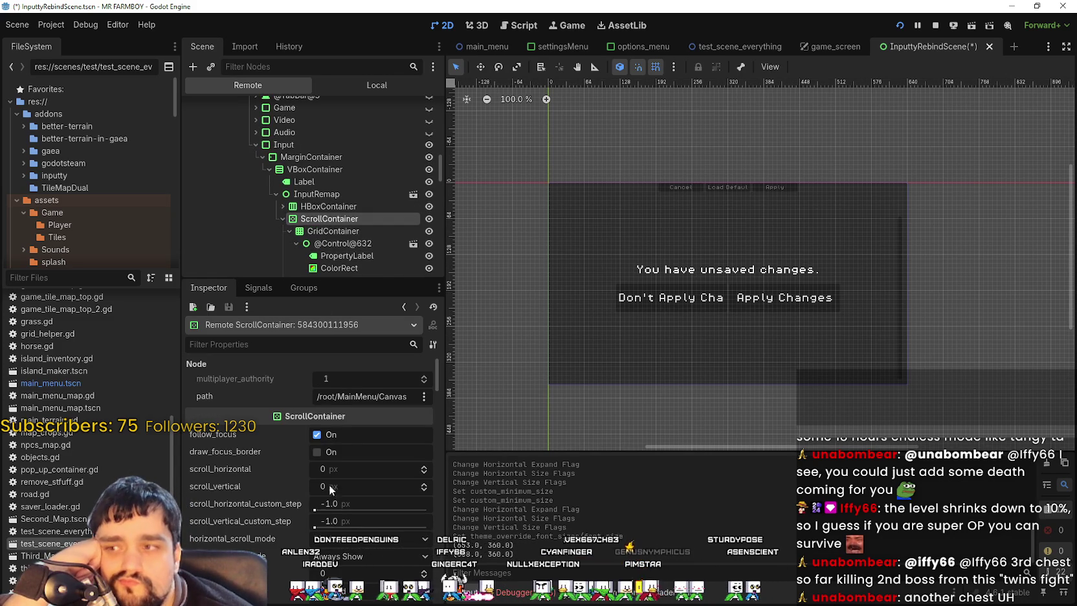
pyautogui.scroll(-5, 343, 455)
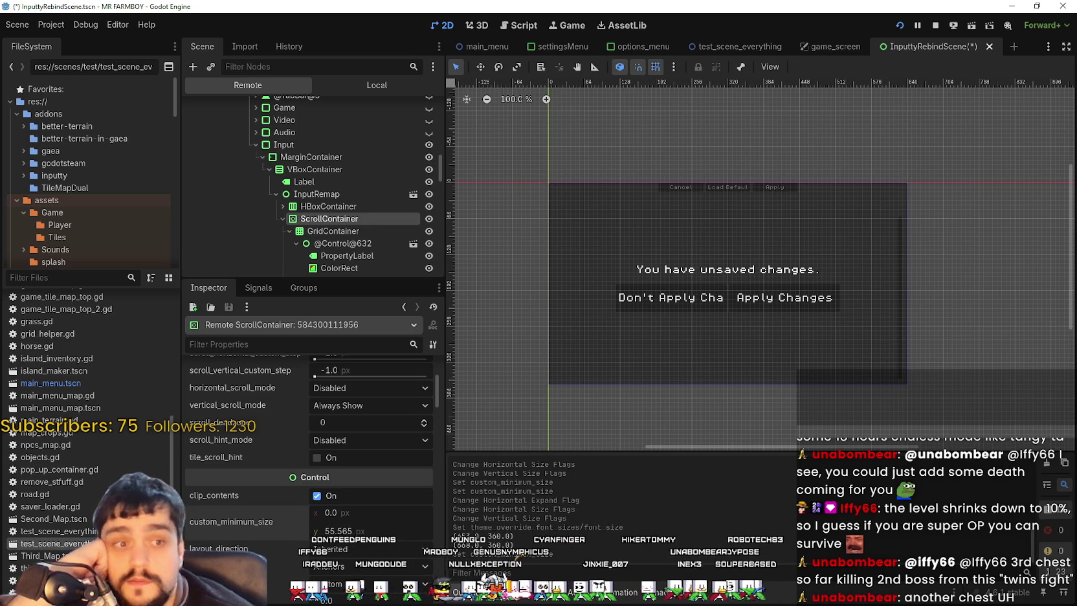
pyautogui.click(315, 495)
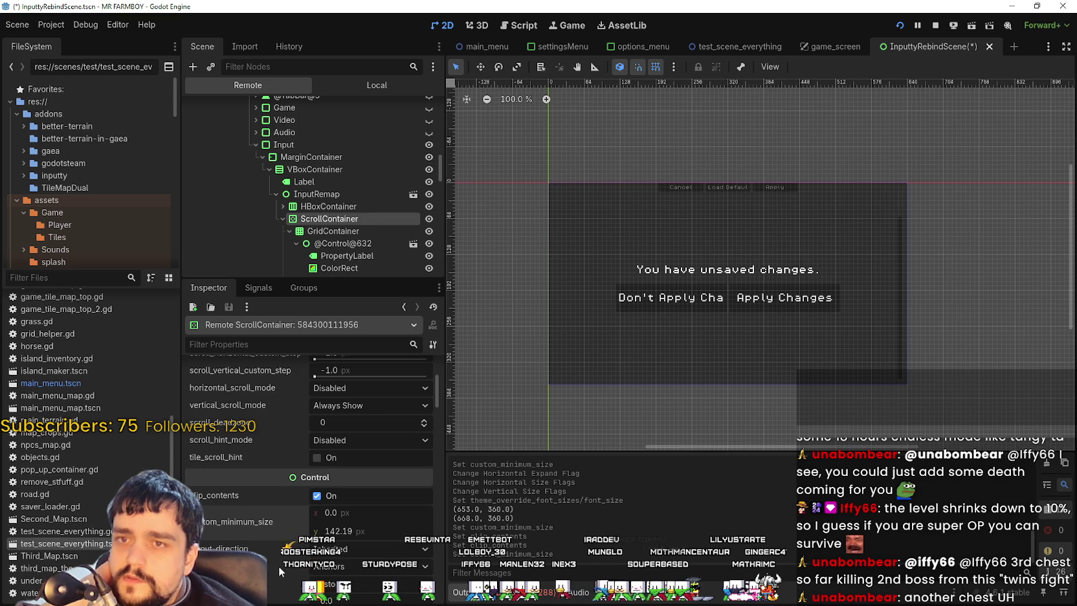
pyautogui.click(373, 86)
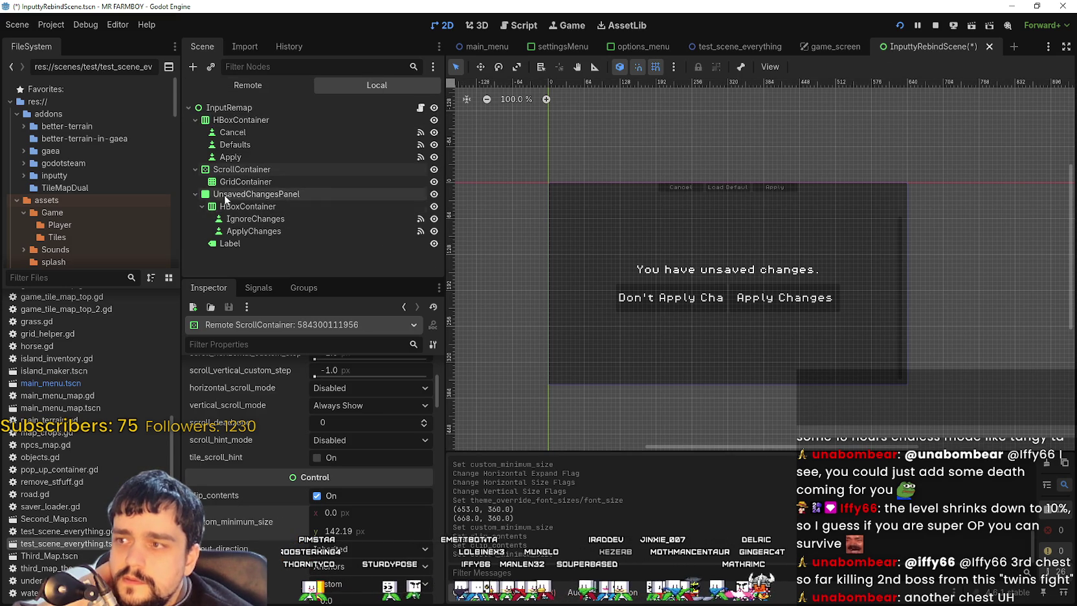
# Step: Drag the ScrollContainer's custom_minimum_size y higher so walk_left and walk_right bindings show
pyautogui.click(267, 171)
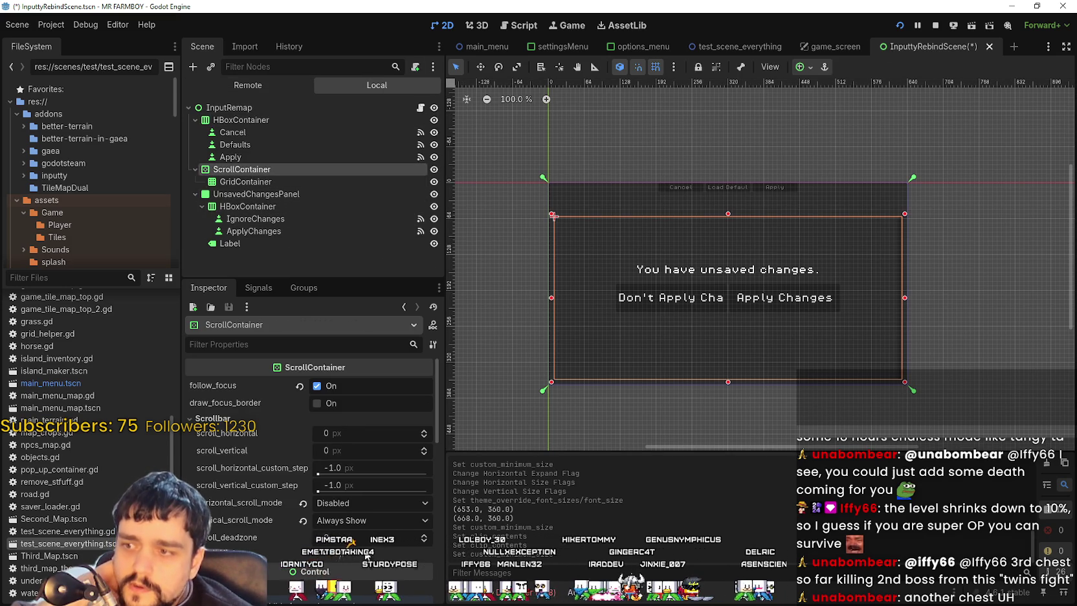
pyautogui.scroll(-5, 331, 456)
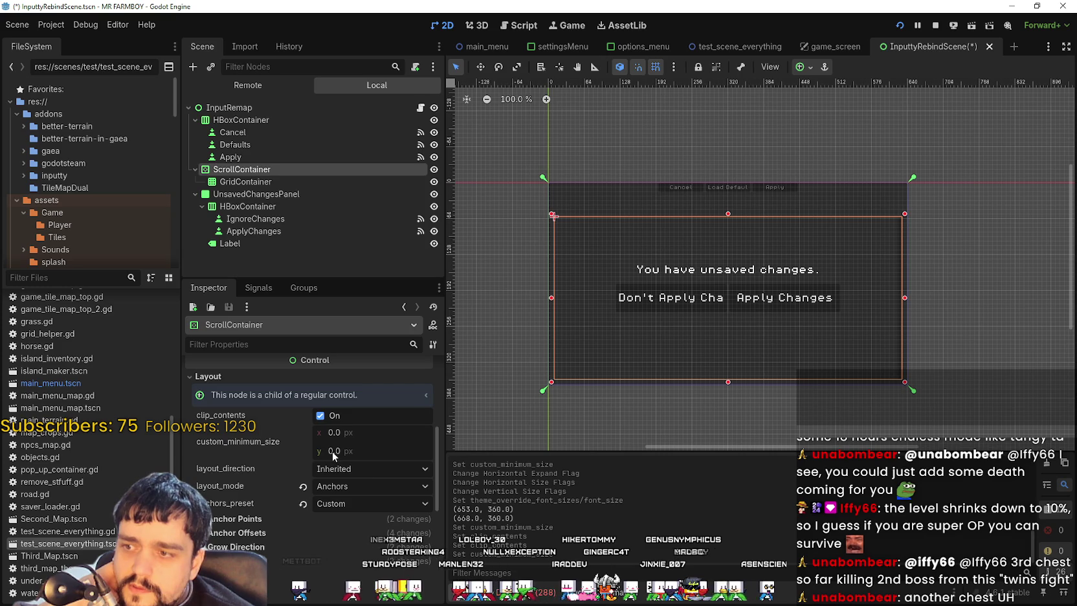
pyautogui.click(273, 180)
pyautogui.click(281, 168)
pyautogui.moveTo(335, 450); pyautogui.dragTo(349, 450)
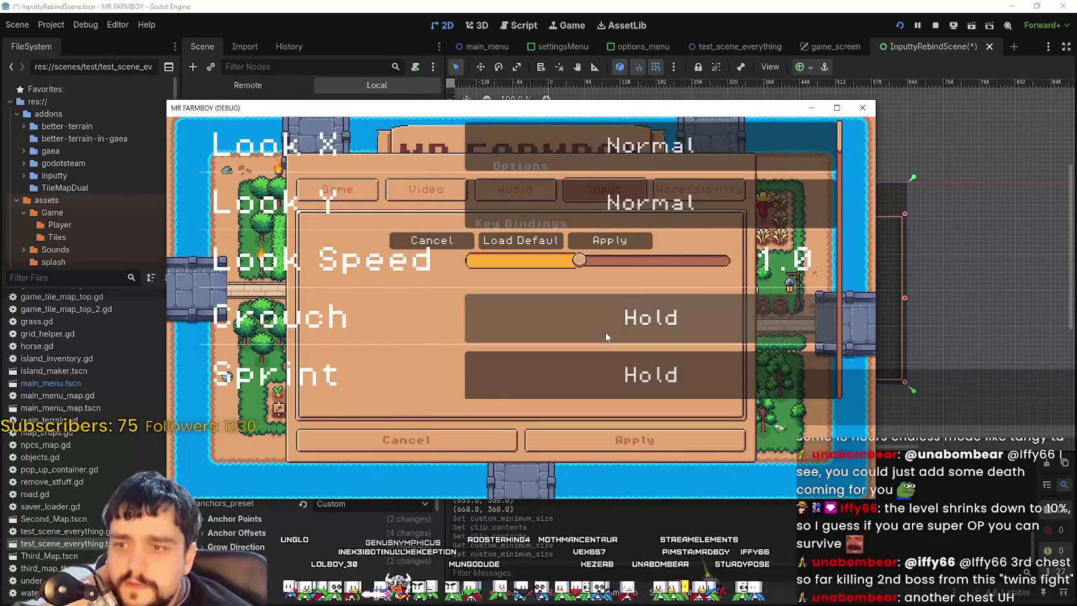
pyautogui.scroll(-3, 606, 333)
pyautogui.scroll(-6, 606, 333)
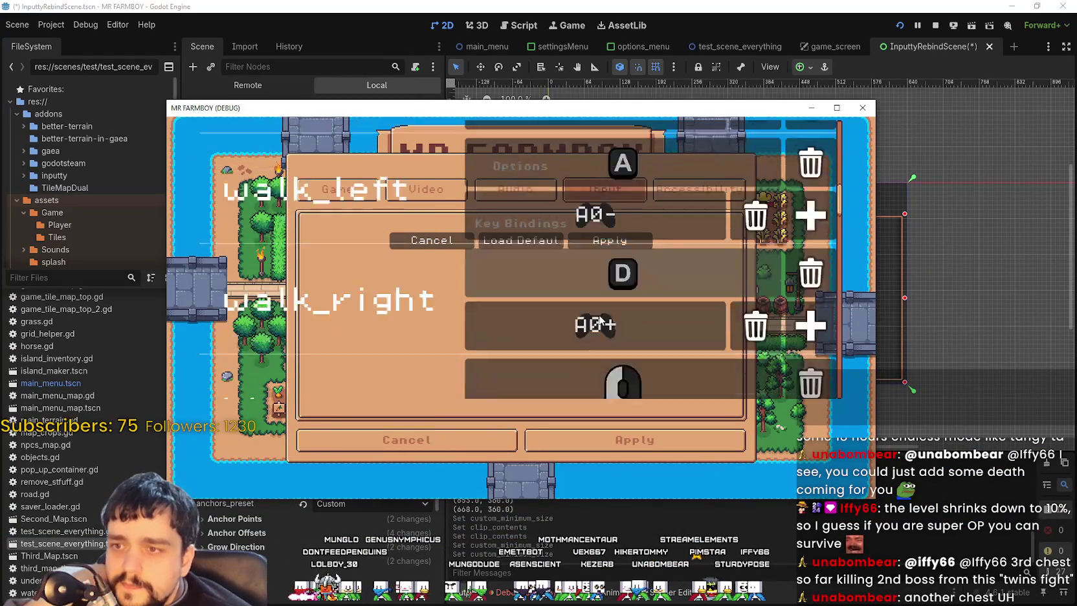